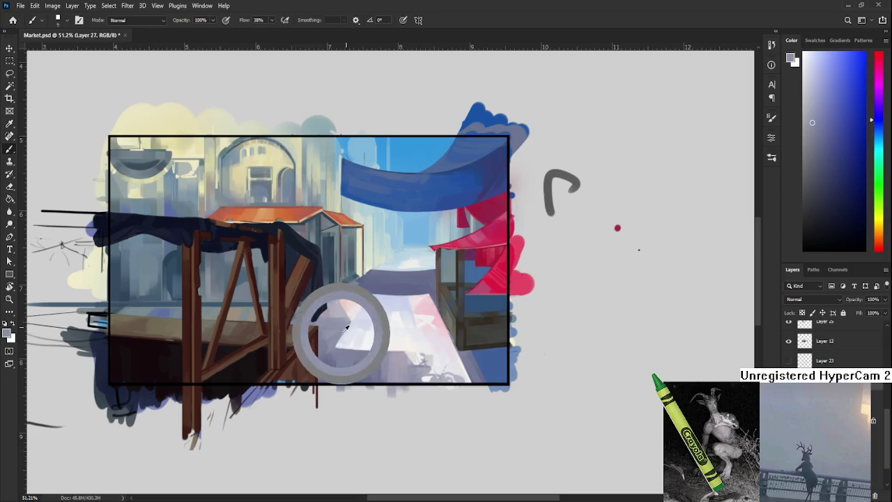
# Sample nearby tones from the painting and dab them onto the street paving.
pyautogui.moveTo(347, 325); pyautogui.dragTo(337, 343)
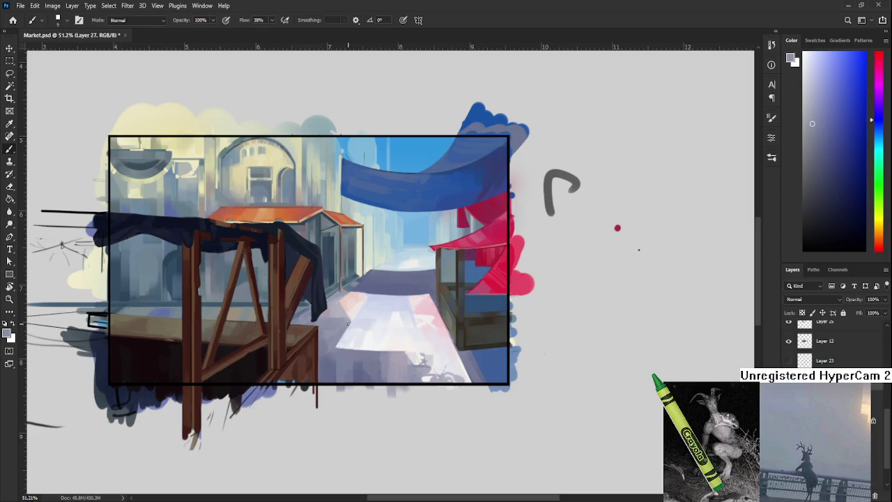
pyautogui.keyDown('alt'); pyautogui.click(341, 345); pyautogui.keyUp('alt')
pyautogui.keyDown('alt'); pyautogui.click(334, 342); pyautogui.keyUp('alt')
pyautogui.keyDown('alt'); pyautogui.click(339, 339); pyautogui.keyUp('alt')
pyautogui.keyDown('alt'); pyautogui.click(336, 352); pyautogui.keyUp('alt')
pyautogui.keyDown('alt'); pyautogui.click(350, 348); pyautogui.keyUp('alt')
pyautogui.keyDown('alt'); pyautogui.click(332, 349); pyautogui.keyUp('alt')
pyautogui.keyDown('alt'); pyautogui.click(331, 351); pyautogui.keyUp('alt')
pyautogui.keyDown('alt'); pyautogui.click(327, 348); pyautogui.keyUp('alt')
# Enlarge the brush and dab pink and pale purple tones sampled from the street.
pyautogui.scroll(-5, 457, 299)
pyautogui.scroll(2, 446, 293)
pyautogui.scroll(3, 442, 289)
pyautogui.keyDown('alt'); pyautogui.click(439, 285); pyautogui.keyUp('alt')
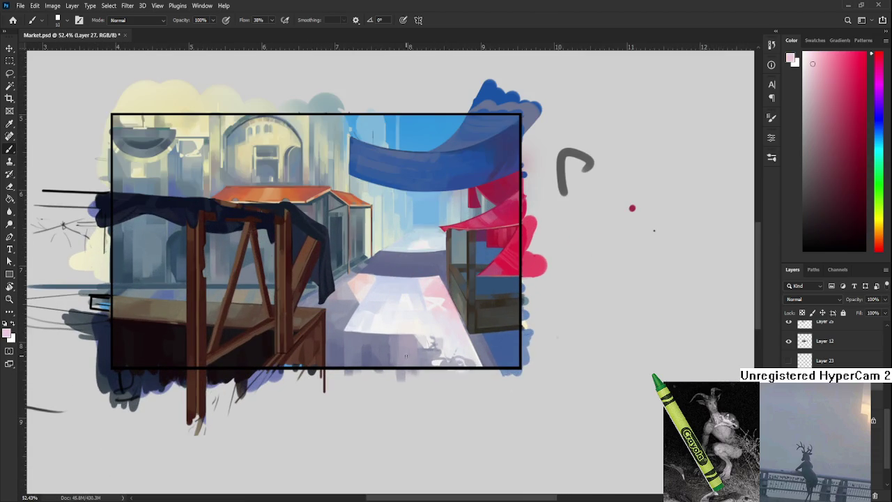
pyautogui.press(']')
pyautogui.press(']')
pyautogui.keyDown('alt'); pyautogui.click(402, 357); pyautogui.keyUp('alt')
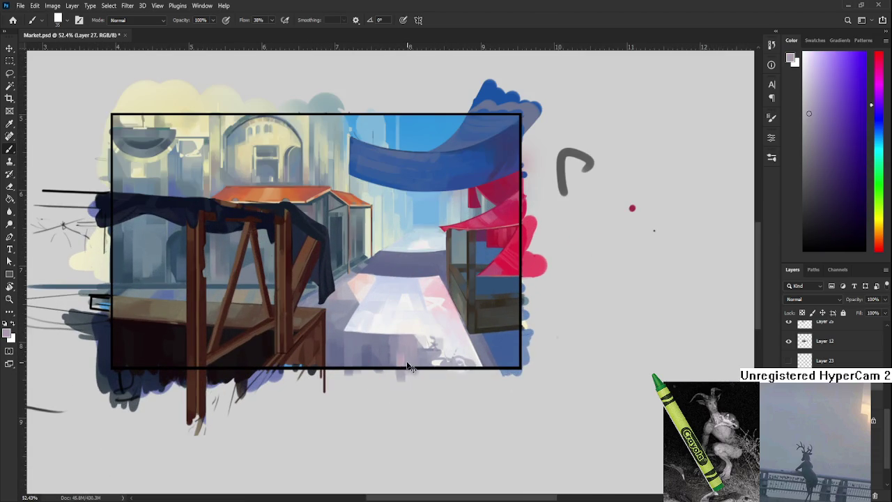
pyautogui.keyDown('alt'); pyautogui.click(443, 307); pyautogui.keyUp('alt')
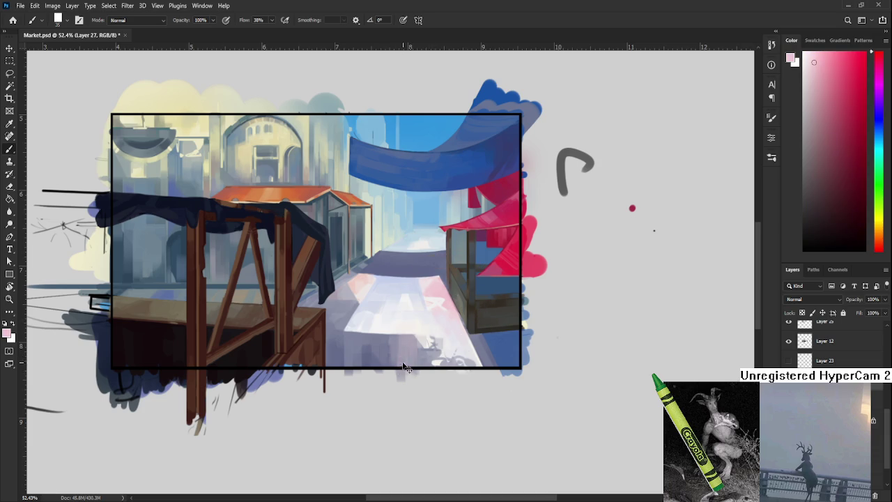
pyautogui.keyDown('alt'); pyautogui.click(406, 367); pyautogui.keyUp('alt')
# Paint more sampled street tones, including a bluer shade, across the paving.
pyautogui.moveTo(407, 366); pyautogui.dragTo(392, 363)
pyautogui.keyDown('alt'); pyautogui.click(382, 368); pyautogui.keyUp('alt')
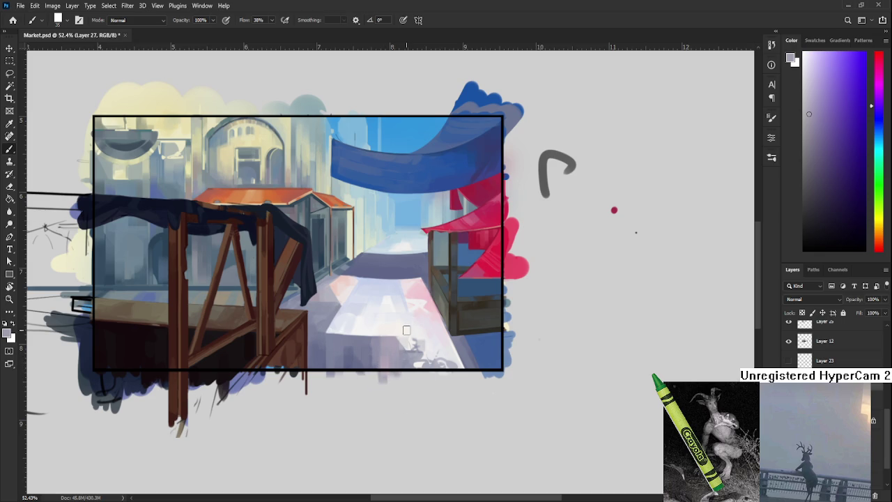
pyautogui.moveTo(398, 351)
pyautogui.mouseDown()
pyautogui.moveTo(388, 350)
pyautogui.moveTo(382, 366)
pyautogui.mouseUp()
pyautogui.keyDown('alt'); pyautogui.click(373, 359); pyautogui.keyUp('alt')
pyautogui.keyDown('alt'); pyautogui.click(374, 358); pyautogui.keyUp('alt')
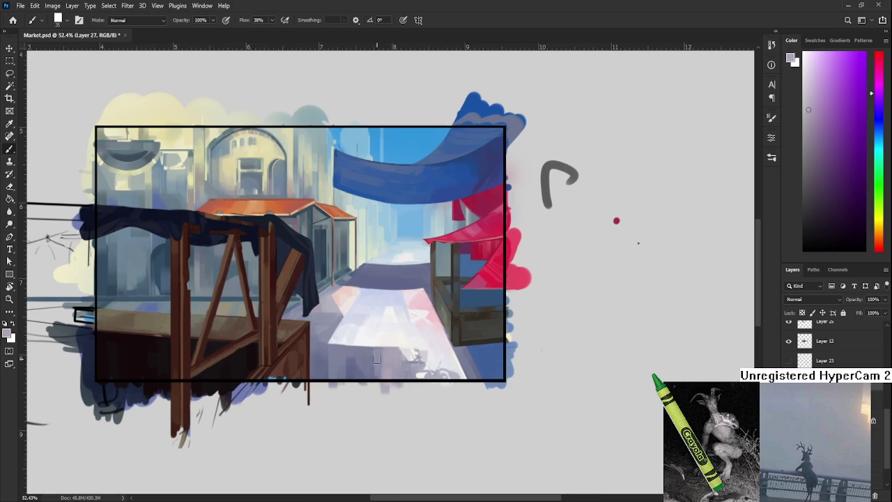
pyautogui.keyDown('alt'); pyautogui.click(375, 357); pyautogui.keyUp('alt')
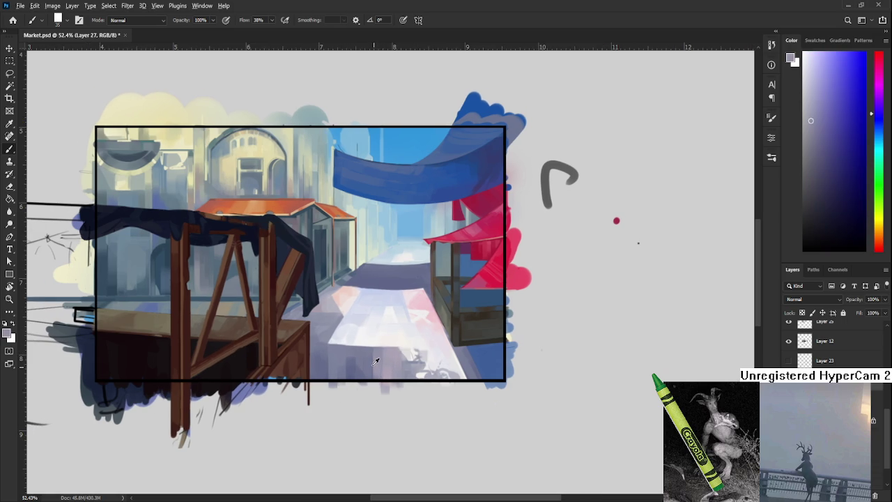
pyautogui.keyDown('alt'); pyautogui.click(367, 356); pyautogui.keyUp('alt')
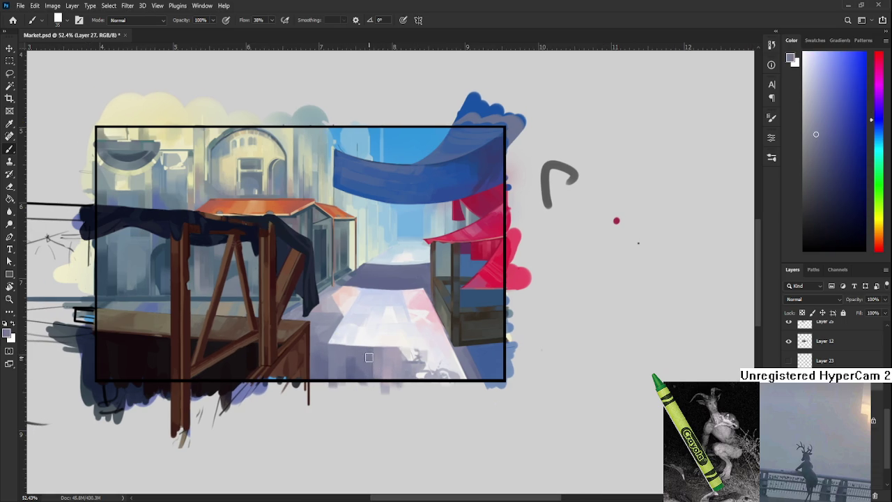
pyautogui.moveTo(373, 361)
pyautogui.mouseDown()
pyautogui.moveTo(411, 349)
pyautogui.moveTo(396, 355)
pyautogui.mouseUp()
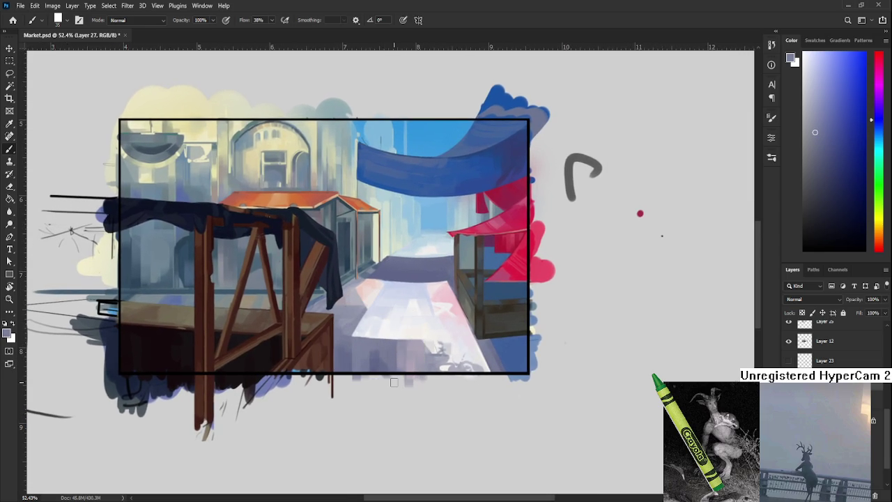
pyautogui.scroll(-2, 394, 382)
# Zoom to about 70% and dab nearby street shades onto the paving.
pyautogui.scroll(3, 394, 376)
pyautogui.scroll(2, 397, 362)
pyautogui.hscroll(-2, 396, 363)
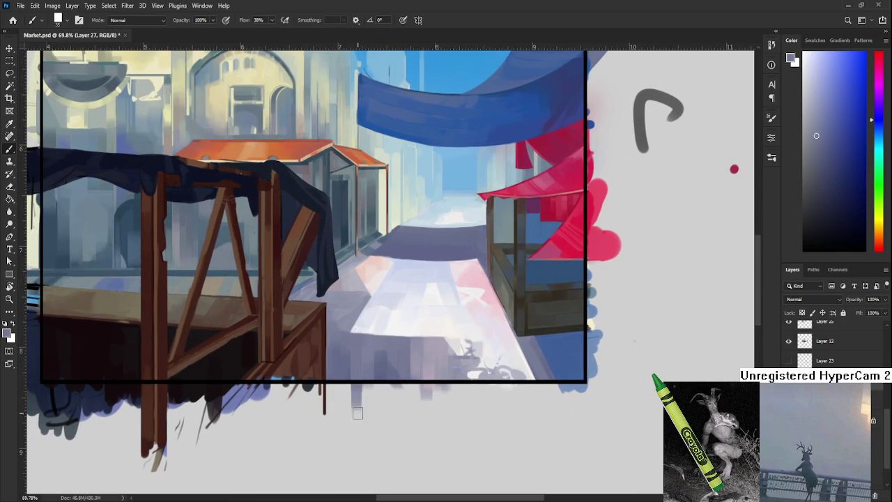
pyautogui.hscroll(2, 363, 364)
pyautogui.scroll(1, 363, 363)
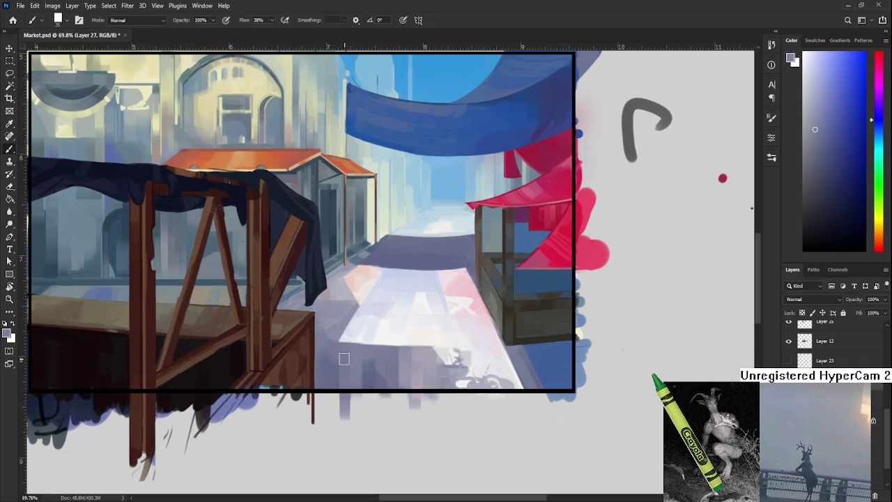
pyautogui.keyDown('alt'); pyautogui.click(347, 348); pyautogui.keyUp('alt')
pyautogui.keyDown('alt'); pyautogui.click(337, 354); pyautogui.keyUp('alt')
# Paint blue-grey and near-white strokes onto the lower sunlit street patch.
pyautogui.keyDown('alt'); pyautogui.click(333, 376); pyautogui.keyUp('alt')
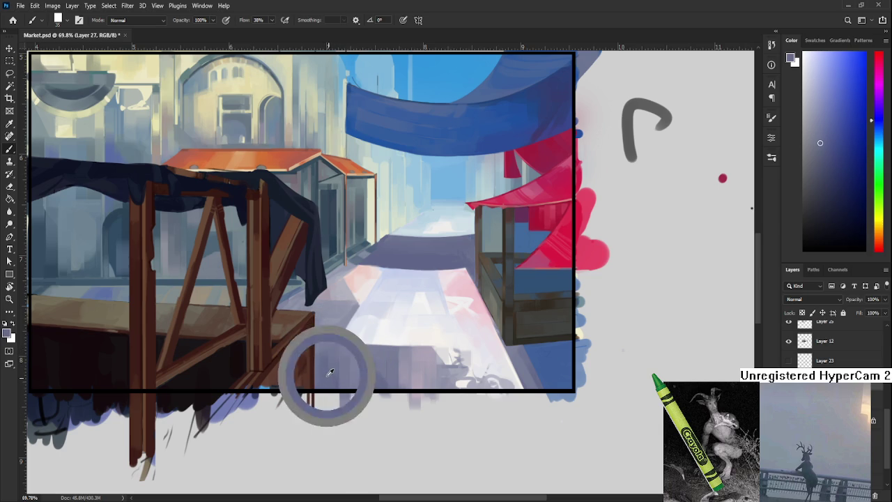
pyautogui.keyDown('alt'); pyautogui.click(337, 379); pyautogui.keyUp('alt')
pyautogui.keyDown('alt'); pyautogui.click(335, 379); pyautogui.keyUp('alt')
pyautogui.keyDown('alt'); pyautogui.click(334, 381); pyautogui.keyUp('alt')
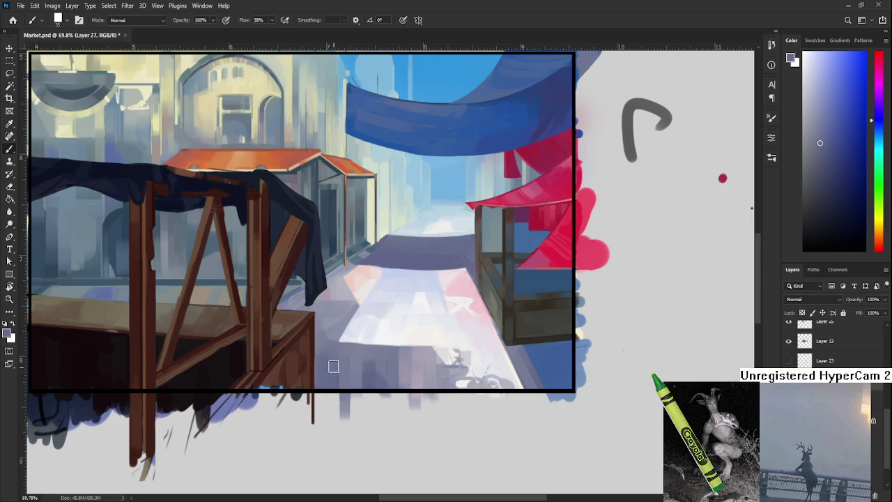
pyautogui.keyDown('alt'); pyautogui.click(335, 370); pyautogui.keyUp('alt')
pyautogui.moveTo(408, 368); pyautogui.dragTo(392, 373)
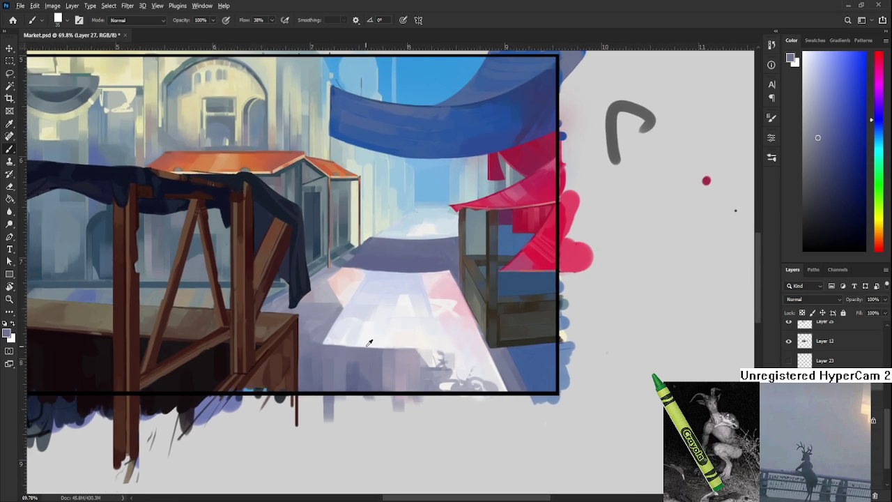
pyautogui.keyDown('alt'); pyautogui.click(345, 339); pyautogui.keyUp('alt')
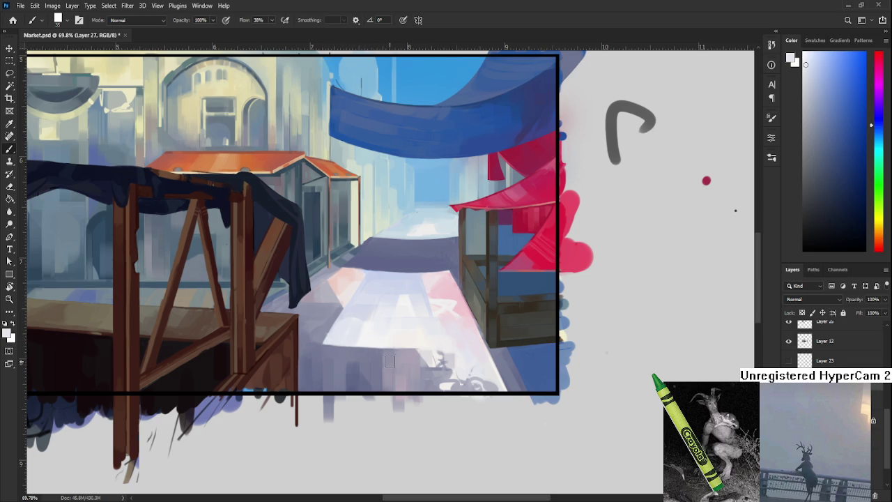
# Reframe the view and dab grey-blue and lighter tones sampled near the stall.
pyautogui.scroll(-3, 388, 362)
pyautogui.scroll(3, 390, 361)
pyautogui.scroll(1, 390, 360)
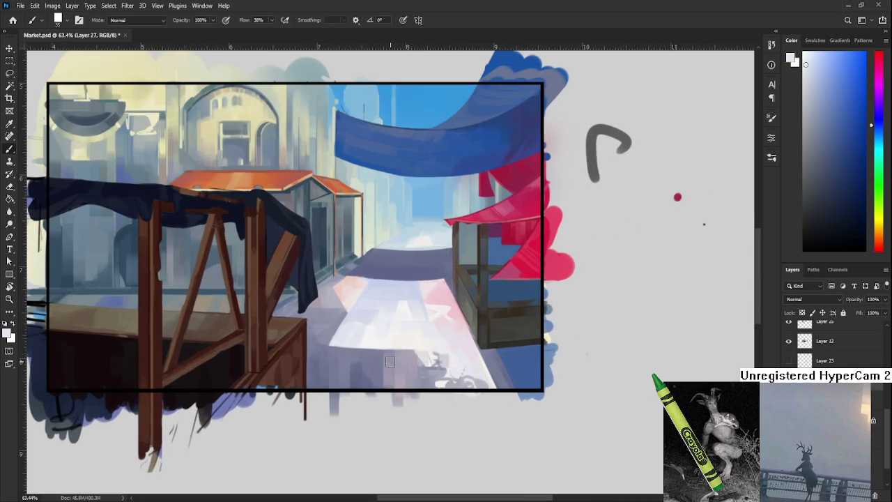
pyautogui.moveTo(390, 362); pyautogui.dragTo(469, 365)
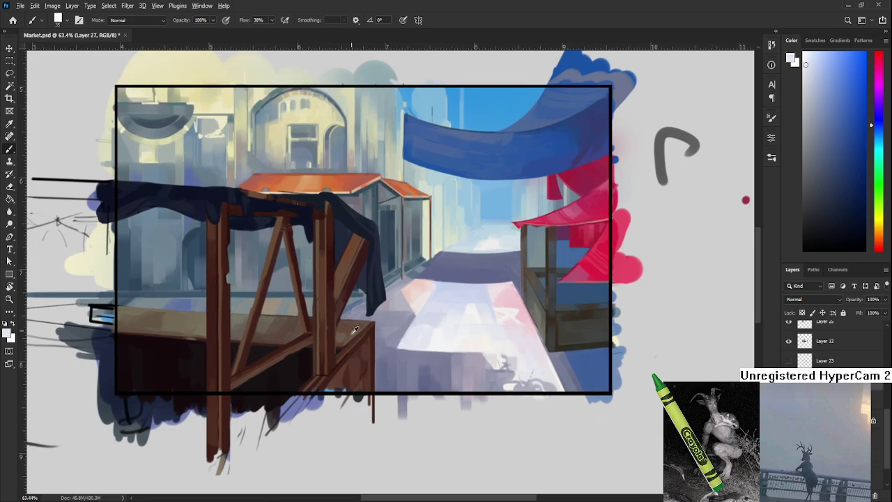
pyautogui.keyDown('alt'); pyautogui.click(400, 333); pyautogui.keyUp('alt')
pyautogui.moveTo(441, 335)
pyautogui.mouseDown()
pyautogui.moveTo(378, 348)
pyautogui.moveTo(371, 370)
pyautogui.mouseUp()
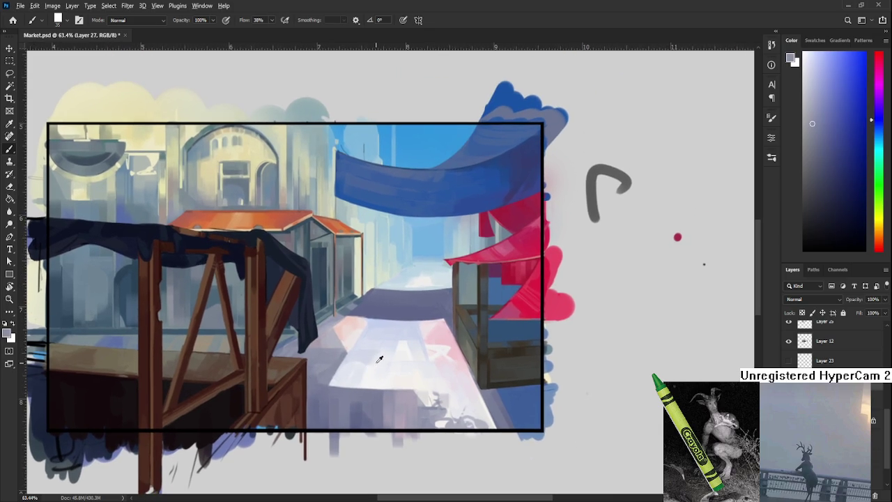
pyautogui.keyDown('alt'); pyautogui.click(365, 357); pyautogui.keyUp('alt')
# Brush light blue and near-white tones across the street floor.
pyautogui.keyDown('alt'); pyautogui.click(378, 377); pyautogui.keyUp('alt')
pyautogui.keyDown('alt'); pyautogui.click(375, 356); pyautogui.keyUp('alt')
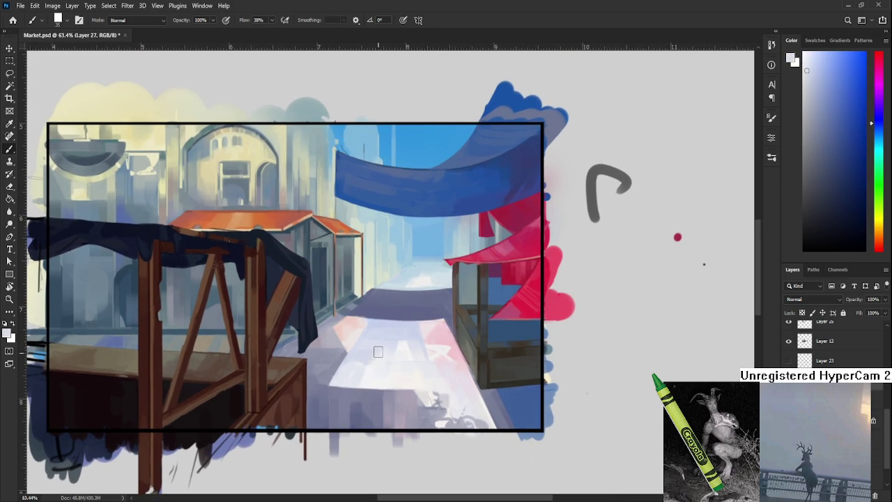
pyautogui.keyDown('alt'); pyautogui.click(374, 375); pyautogui.keyUp('alt')
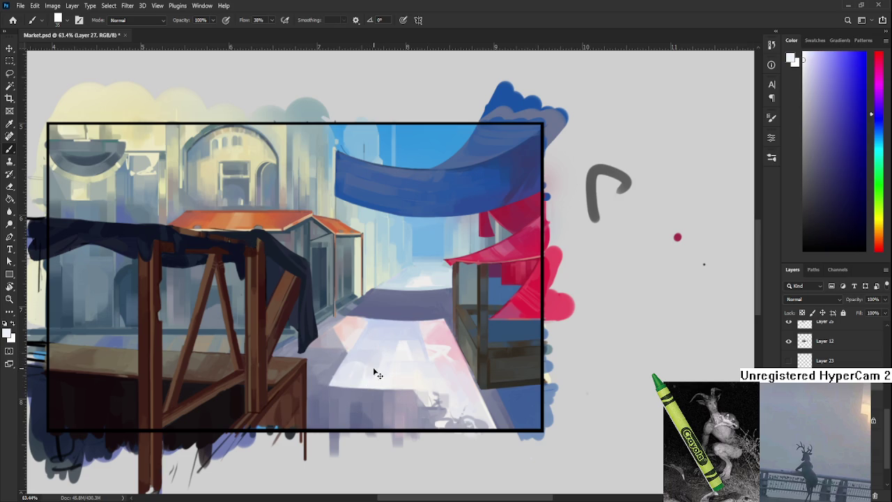
pyautogui.keyDown('alt'); pyautogui.click(377, 358); pyautogui.keyUp('alt')
pyautogui.keyDown('alt'); pyautogui.click(374, 373); pyautogui.keyUp('alt')
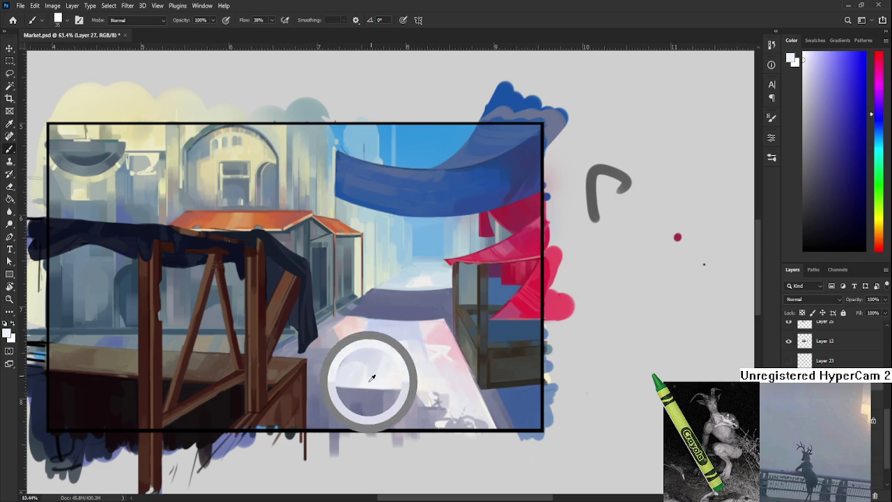
pyautogui.keyDown('alt'); pyautogui.click(372, 351); pyautogui.keyUp('alt')
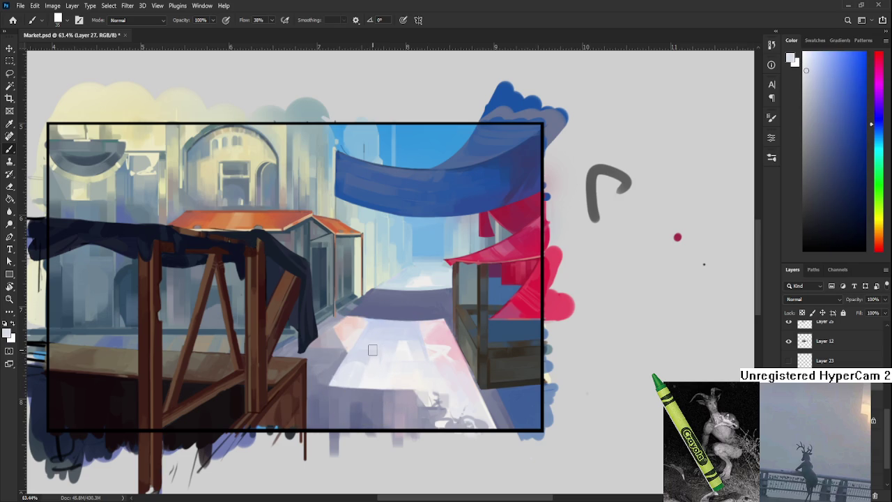
pyautogui.moveTo(368, 354); pyautogui.dragTo(332, 360)
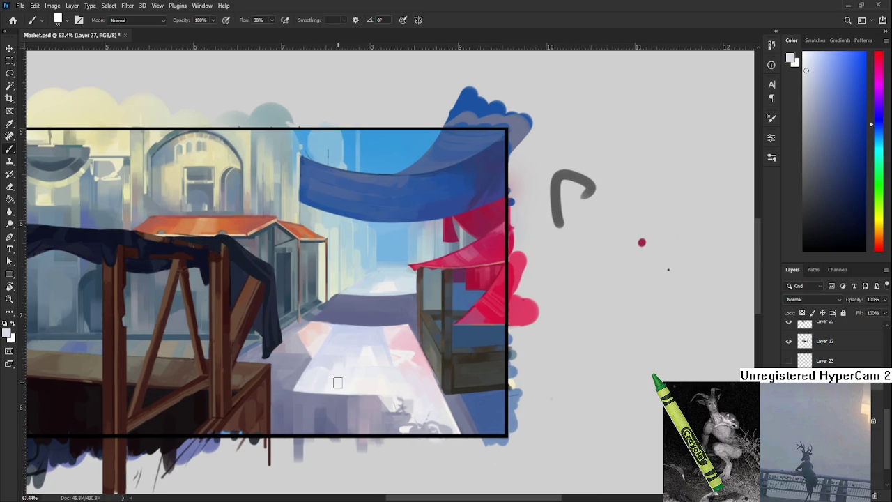
# Extend the sunlit street with further sampled street hues.
pyautogui.keyDown('alt'); pyautogui.click(339, 382); pyautogui.keyUp('alt')
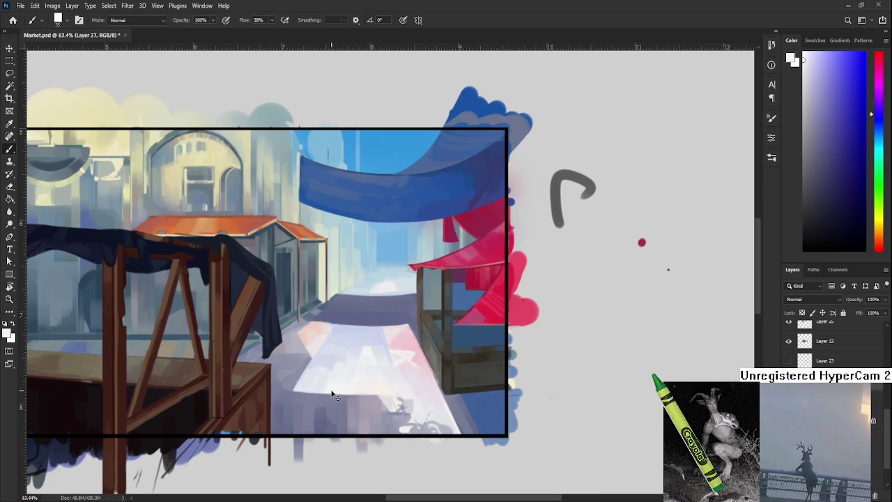
pyautogui.keyDown('alt'); pyautogui.click(340, 372); pyautogui.keyUp('alt')
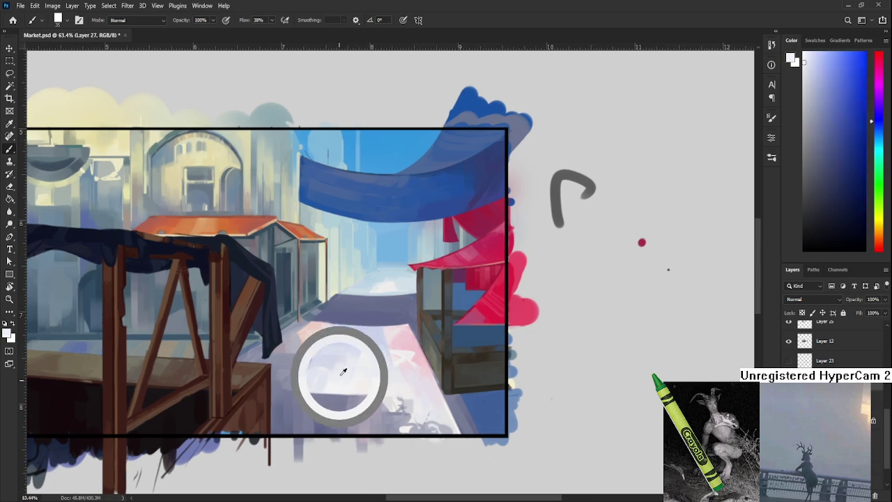
pyautogui.keyDown('alt'); pyautogui.click(337, 376); pyautogui.keyUp('alt')
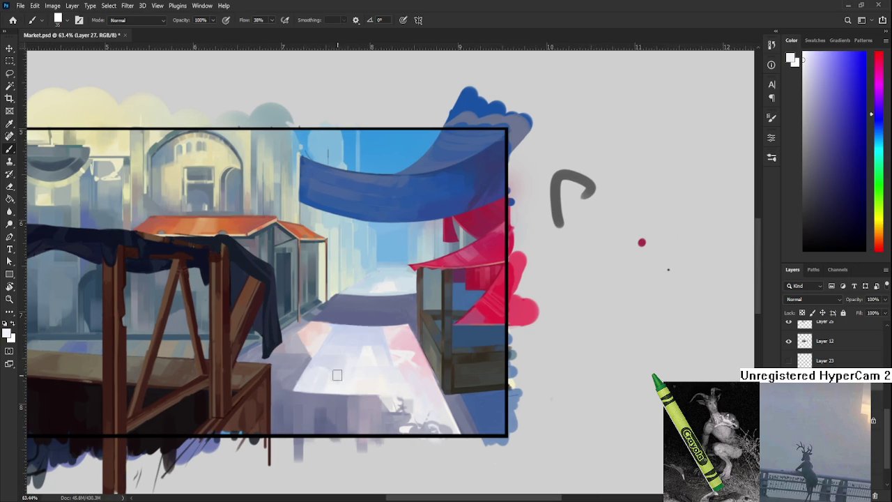
pyautogui.keyDown('alt'); pyautogui.click(339, 355); pyautogui.keyUp('alt')
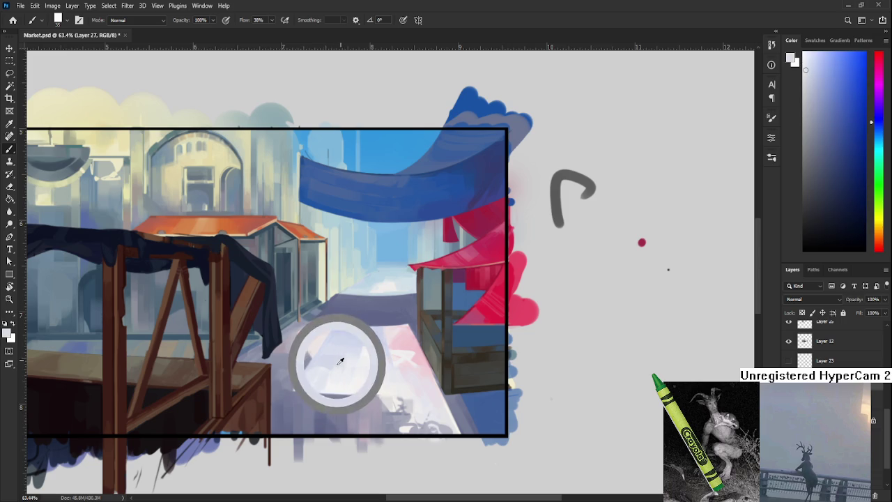
pyautogui.moveTo(340, 357); pyautogui.dragTo(347, 358)
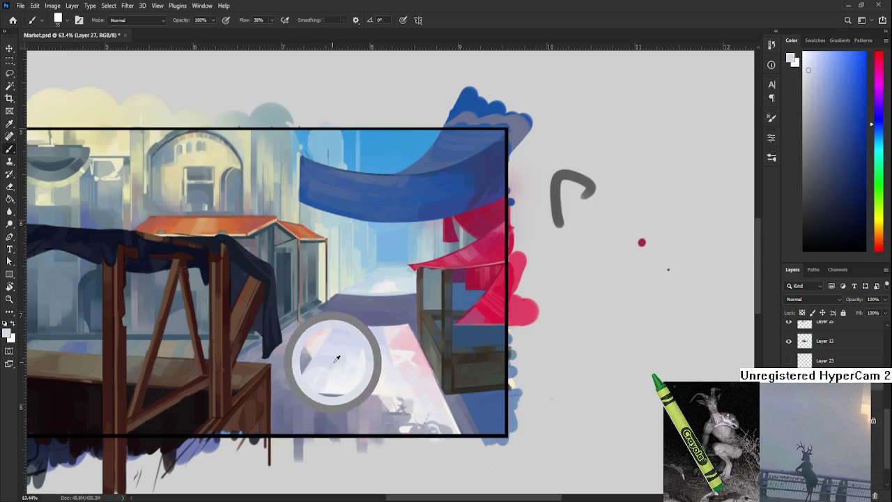
pyautogui.keyDown('alt'); pyautogui.click(319, 358); pyautogui.keyUp('alt')
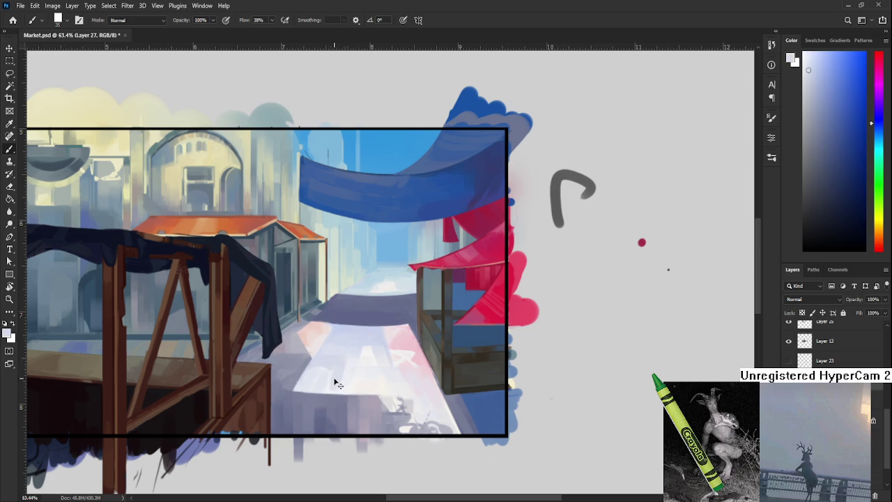
# Lay lighter and darker grey strokes across the middle of the street.
pyautogui.keyDown('alt'); pyautogui.click(336, 384); pyautogui.keyUp('alt')
pyautogui.keyDown('alt'); pyautogui.click(342, 381); pyautogui.keyUp('alt')
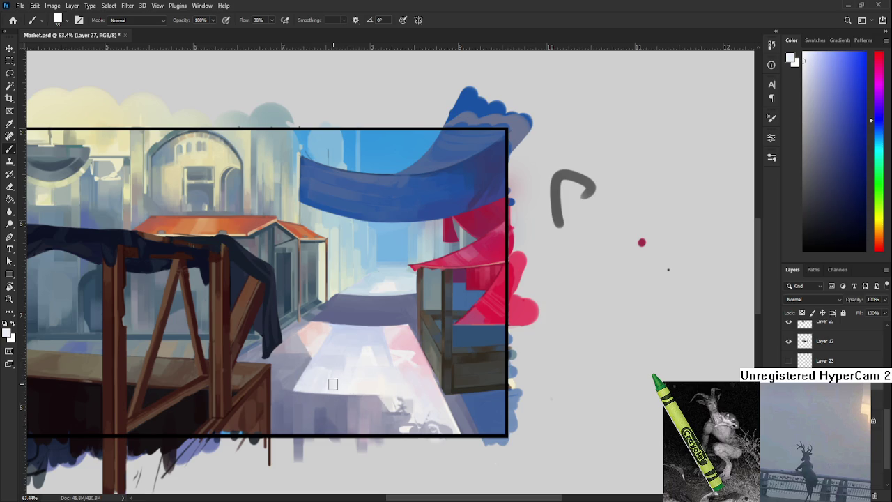
pyautogui.keyDown('alt'); pyautogui.click(342, 385); pyautogui.keyUp('alt')
pyautogui.keyDown('alt'); pyautogui.click(340, 387); pyautogui.keyUp('alt')
pyautogui.keyDown('alt'); pyautogui.click(343, 370); pyautogui.keyUp('alt')
pyautogui.keyDown('alt'); pyautogui.click(339, 372); pyautogui.keyUp('alt')
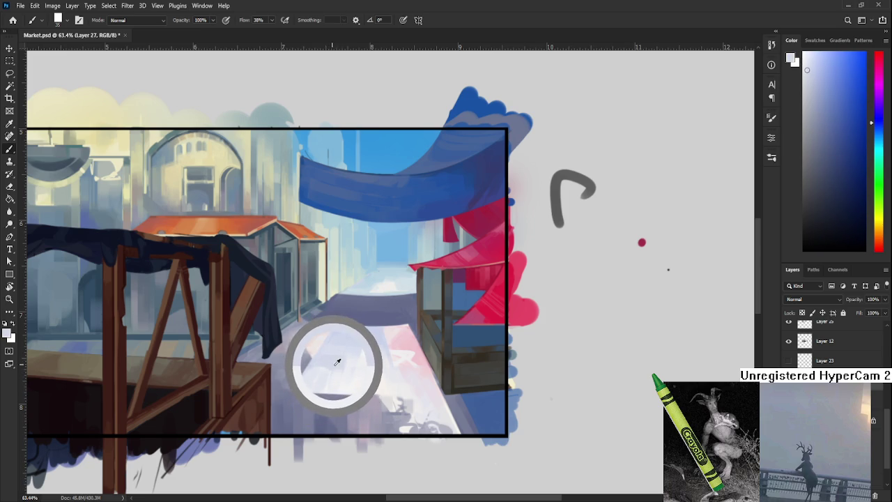
pyautogui.moveTo(336, 362); pyautogui.dragTo(336, 371)
# Resample the sunlit street until a greyish blue is the paint colour.
pyautogui.keyDown('alt'); pyautogui.click(343, 383); pyautogui.keyUp('alt')
pyautogui.keyDown('alt'); pyautogui.click(338, 366); pyautogui.keyUp('alt')
pyautogui.keyDown('alt'); pyautogui.click(338, 374); pyautogui.keyUp('alt')
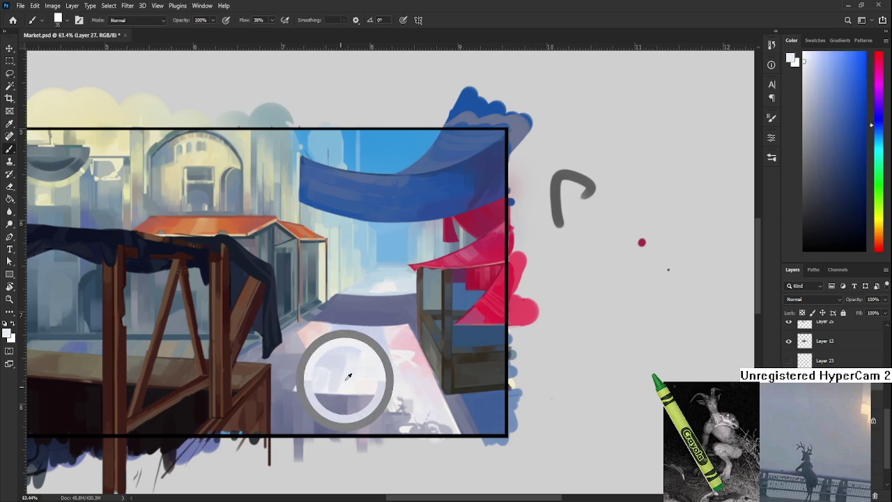
pyautogui.keyDown('alt'); pyautogui.click(339, 371); pyautogui.keyUp('alt')
pyautogui.keyDown('alt'); pyautogui.click(342, 372); pyautogui.keyUp('alt')
pyautogui.keyDown('alt'); pyautogui.click(333, 398); pyautogui.keyUp('alt')
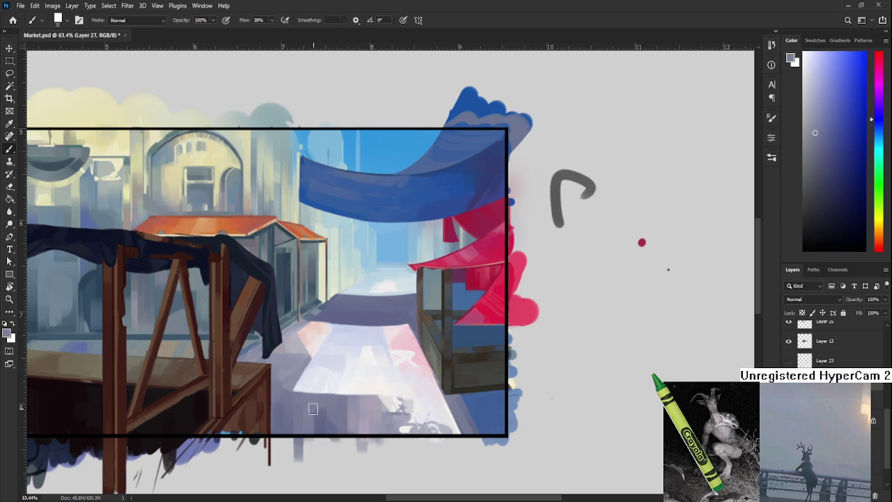
pyautogui.keyDown('alt'); pyautogui.scroll(-5, 354, 402); pyautogui.keyUp('alt')
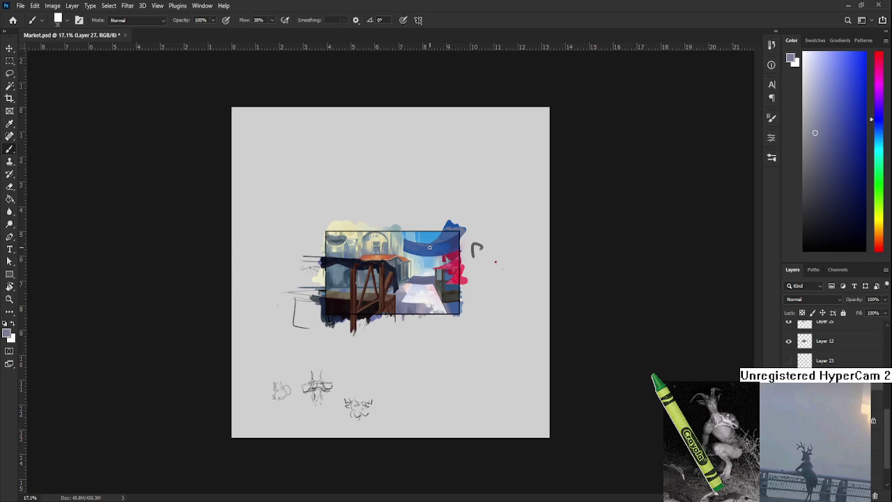
pyautogui.keyDown('alt'); pyautogui.scroll(2, 434, 219); pyautogui.keyUp('alt')
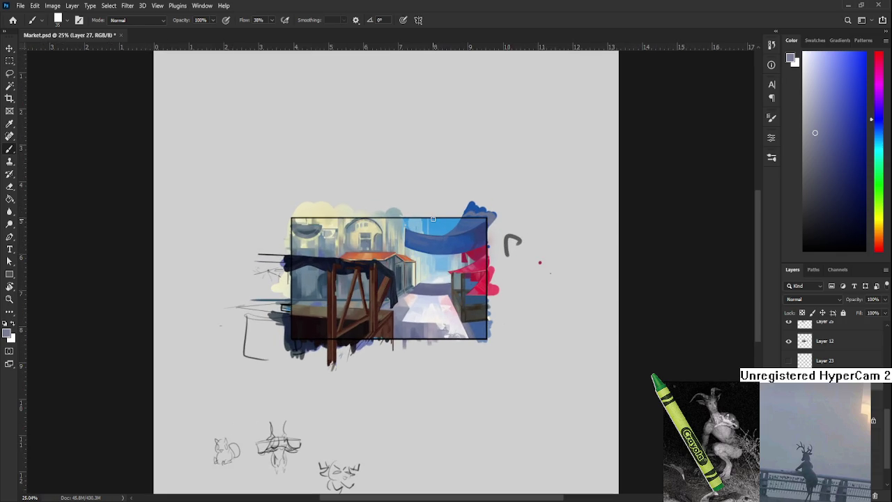
pyautogui.keyDown('alt'); pyautogui.scroll(2, 432, 230); pyautogui.keyUp('alt')
pyautogui.keyDown('alt'); pyautogui.scroll(3, 427, 272); pyautogui.keyUp('alt')
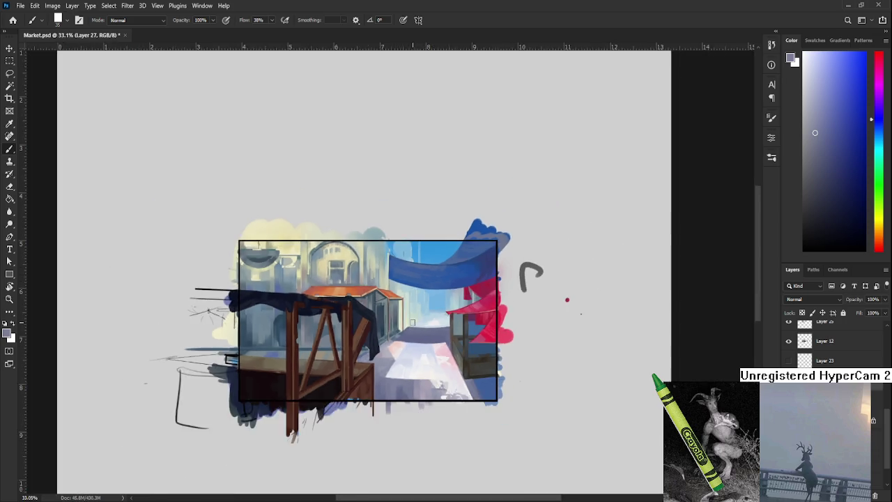
pyautogui.keyDown('alt'); pyautogui.scroll(-3, 413, 320); pyautogui.keyUp('alt')
pyautogui.keyDown('alt'); pyautogui.scroll(-3, 412, 322); pyautogui.keyUp('alt')
pyautogui.keyDown('alt'); pyautogui.scroll(1, 412, 322); pyautogui.keyUp('alt')
pyautogui.keyDown('alt'); pyautogui.scroll(6, 411, 322); pyautogui.keyUp('alt')
pyautogui.keyDown('alt'); pyautogui.scroll(8, 410, 322); pyautogui.keyUp('alt')
pyautogui.keyDown('alt'); pyautogui.scroll(1, 408, 322); pyautogui.keyUp('alt')
pyautogui.moveTo(409, 322); pyautogui.dragTo(390, 439)
pyautogui.keyDown('alt'); pyautogui.scroll(1, 390, 404); pyautogui.keyUp('alt')
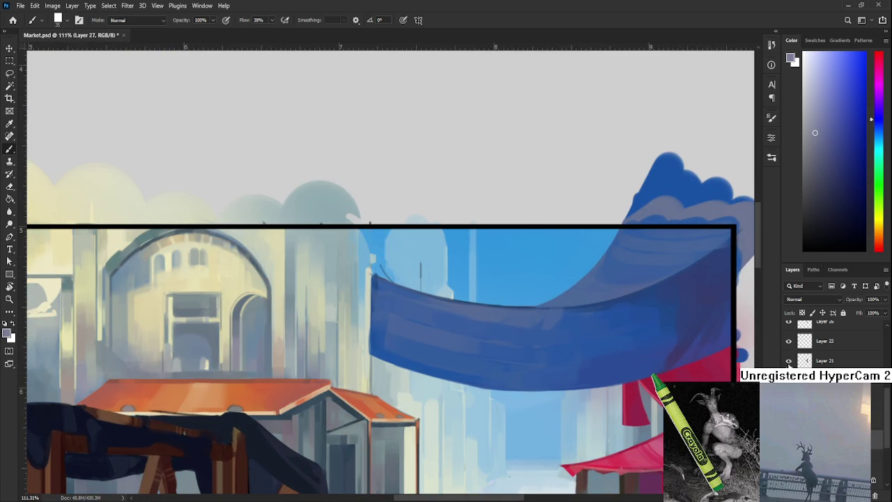
pyautogui.click(824, 360)
# Rotate the view and erase the banner's stray light spot, left edge and top corner.
pyautogui.press('r')
pyautogui.moveTo(432, 390)
pyautogui.mouseDown()
pyautogui.moveTo(375, 440)
pyautogui.moveTo(307, 349)
pyautogui.mouseUp()
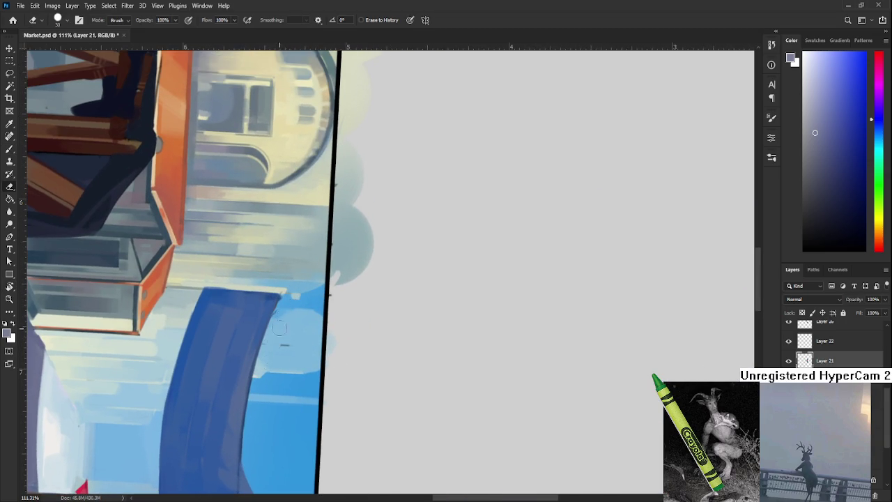
pyautogui.moveTo(269, 359); pyautogui.dragTo(263, 377)
pyautogui.moveTo(270, 322); pyautogui.dragTo(266, 359)
pyautogui.moveTo(293, 287); pyautogui.dragTo(295, 296)
pyautogui.press('r')
pyautogui.moveTo(269, 417)
pyautogui.mouseDown()
pyautogui.moveTo(482, 348)
pyautogui.moveTo(343, 324)
pyautogui.mouseUp()
# Try a dark blue line on the banner's left edge at brush size 10, then undo it.
pyautogui.press('b')
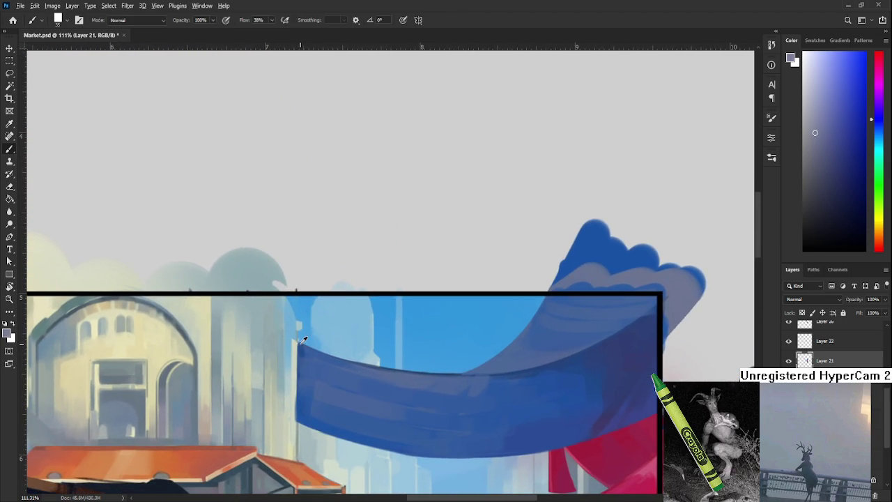
pyautogui.keyDown('alt'); pyautogui.click(303, 335); pyautogui.keyUp('alt')
pyautogui.press('[')
pyautogui.press('[')
pyautogui.moveTo(294, 341); pyautogui.dragTo(291, 326)
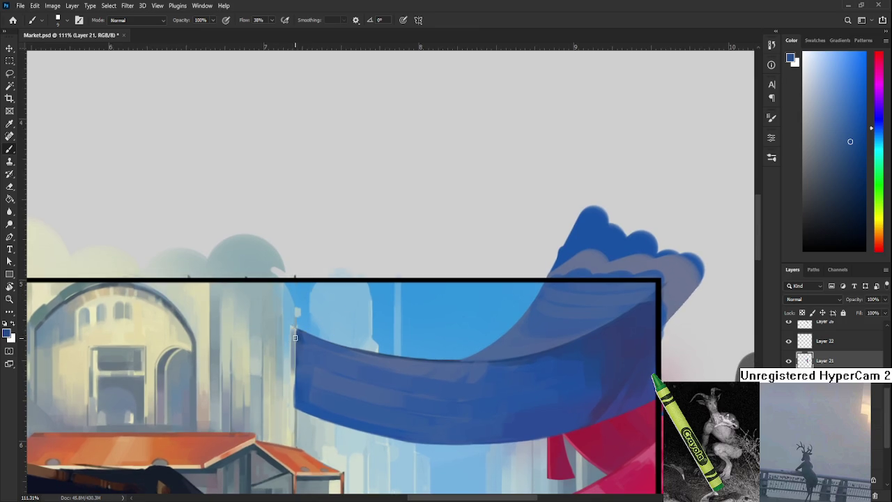
pyautogui.moveTo(293, 326); pyautogui.dragTo(290, 409)
pyautogui.hotkey('ctrl', 'z')
pyautogui.keyDown('alt'); pyautogui.click(293, 328); pyautogui.keyUp('alt')
pyautogui.keyDown('alt'); pyautogui.click(292, 326); pyautogui.keyUp('alt')
pyautogui.keyDown('alt'); pyautogui.click(291, 346); pyautogui.keyUp('alt')
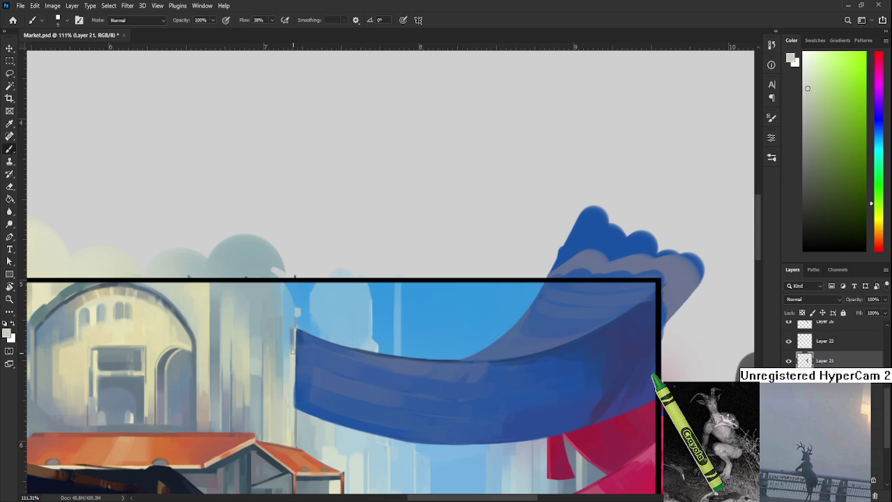
# Toggle the banner layer's visibility to compare it against the rough sketch.
pyautogui.scroll(-2, 299, 355)
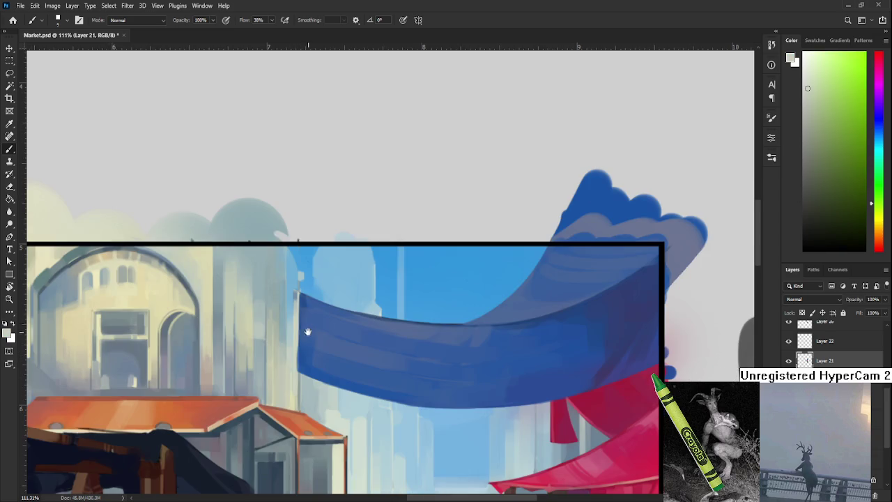
pyautogui.scroll(-2, 348, 317)
pyautogui.scroll(-3, 348, 317)
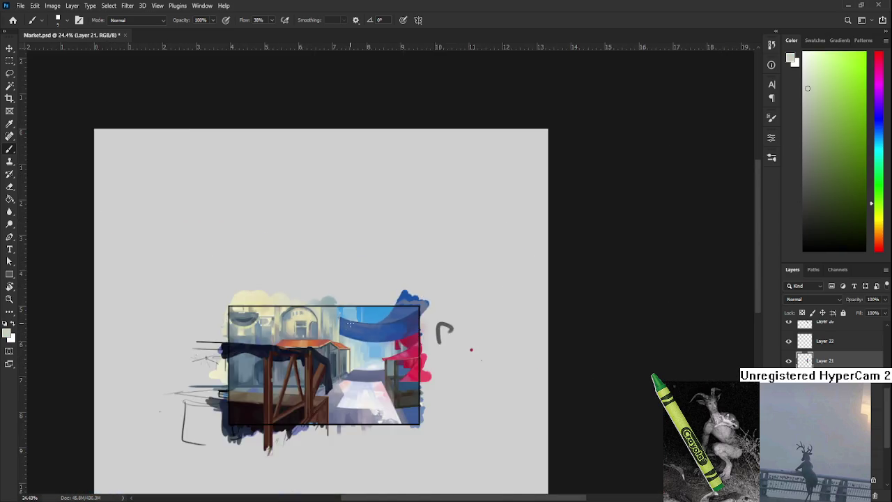
pyautogui.scroll(-2, 348, 317)
pyautogui.scroll(2, 391, 270)
pyautogui.scroll(1, 391, 270)
pyautogui.scroll(2, 391, 269)
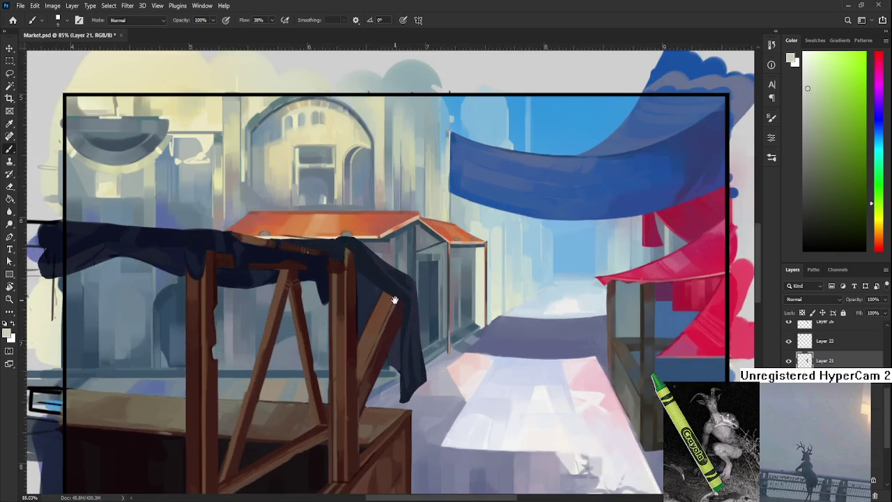
pyautogui.scroll(-2, 423, 285)
pyautogui.moveTo(487, 298); pyautogui.dragTo(440, 315)
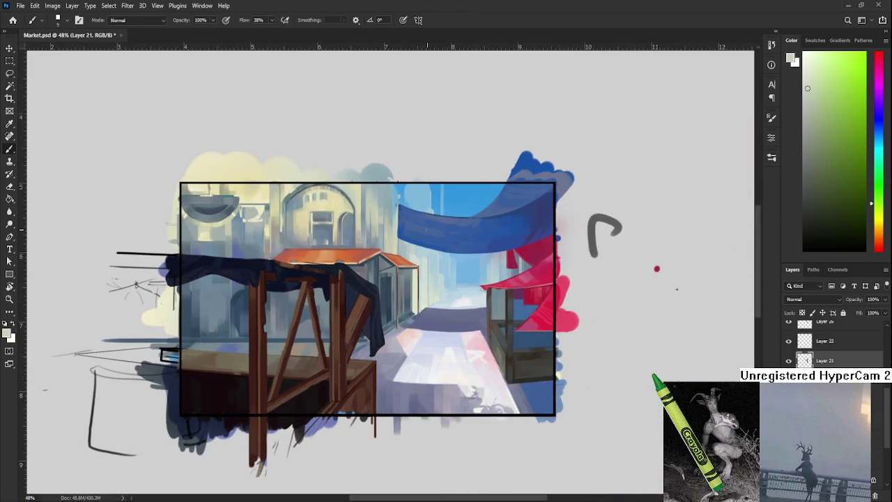
pyautogui.scroll(4, 410, 188)
pyautogui.scroll(3, 410, 189)
pyautogui.click(788, 361)
pyautogui.click(788, 360)
pyautogui.click(788, 361)
pyautogui.click(789, 360)
pyautogui.click(788, 360)
pyautogui.click(788, 360)
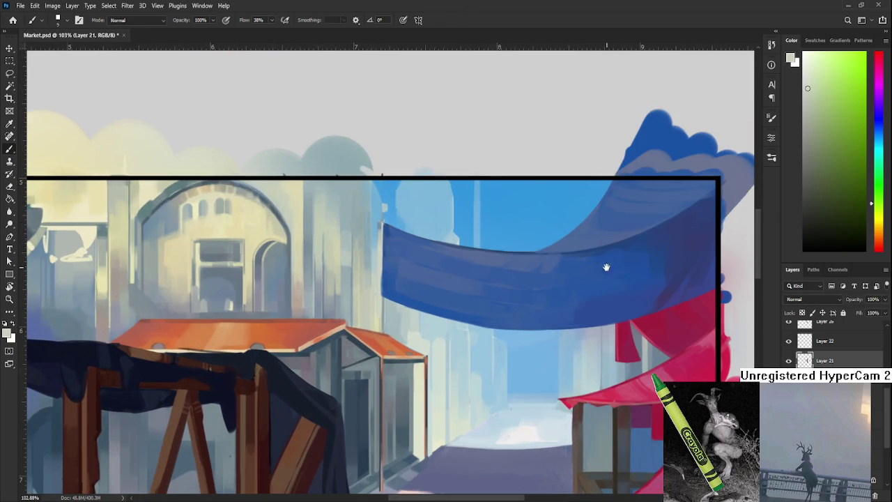
# On Layer 12, erase the small light speck in the sky with a smaller eraser.
pyautogui.scroll(2, 677, 309)
pyautogui.scroll(2, 419, 313)
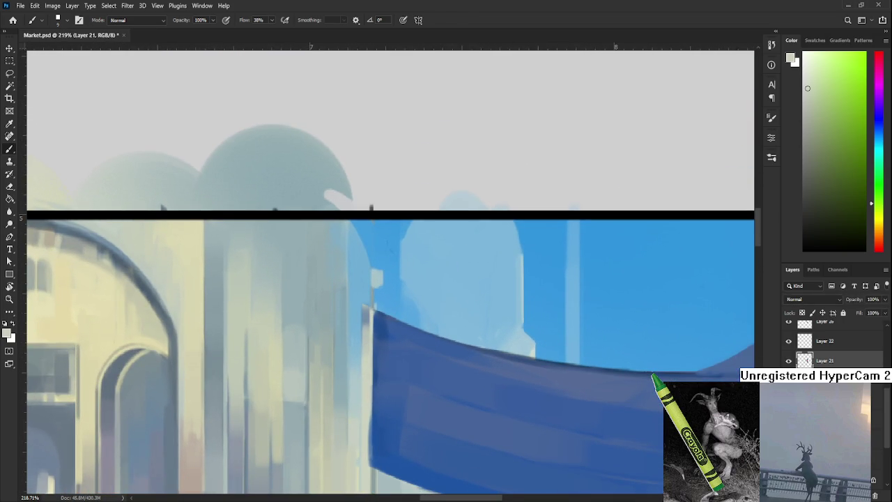
pyautogui.scroll(-2, 829, 342)
pyautogui.scroll(-1, 830, 341)
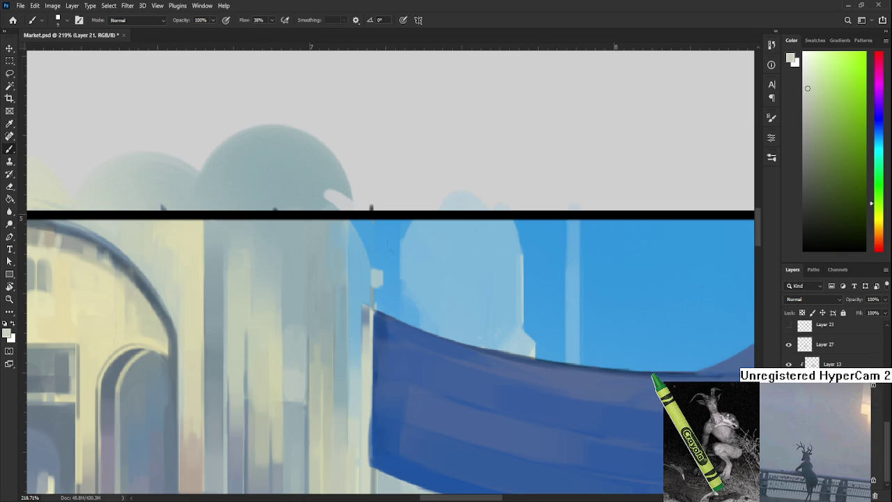
pyautogui.scroll(1, 830, 345)
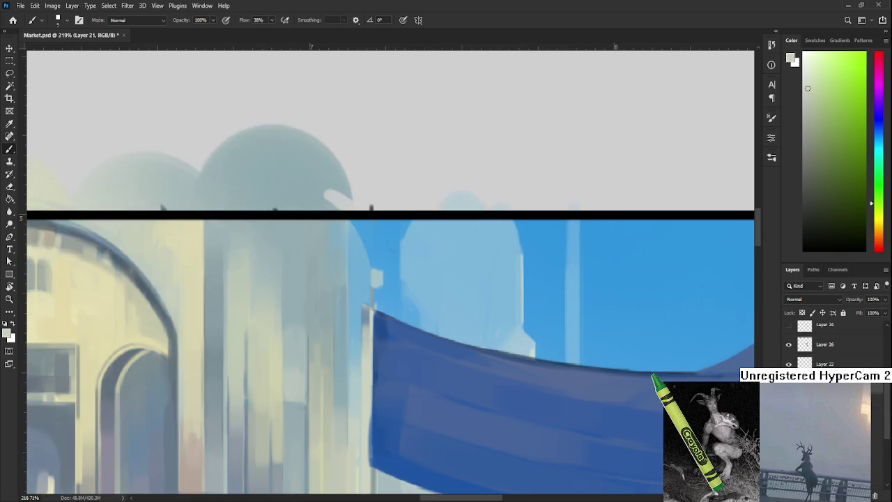
pyautogui.click(829, 423)
pyautogui.moveTo(376, 215)
pyautogui.mouseDown()
pyautogui.moveTo(340, 229)
pyautogui.moveTo(342, 301)
pyautogui.moveTo(342, 291)
pyautogui.mouseUp()
pyautogui.press('e')
pyautogui.press('[')
pyautogui.press('[')
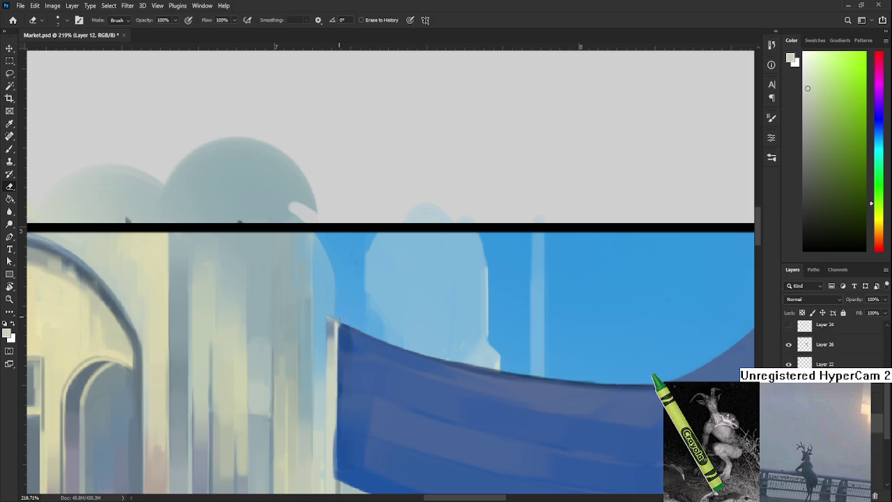
pyautogui.scroll(2, 345, 279)
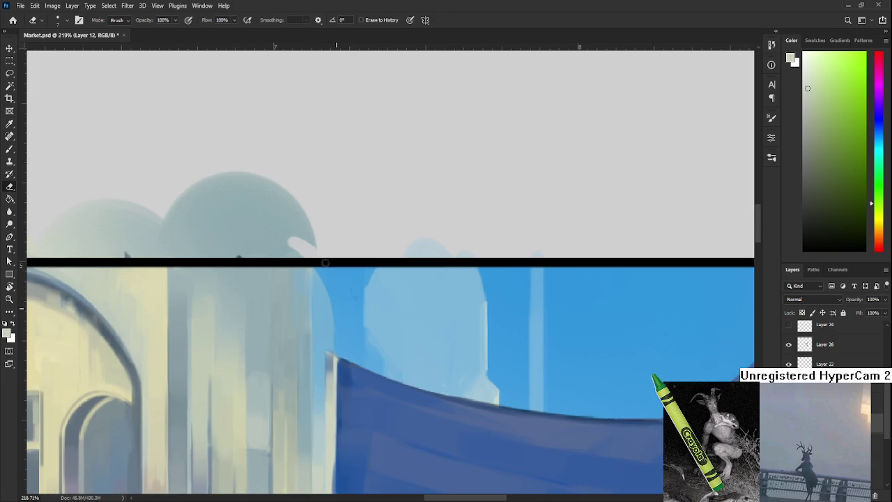
pyautogui.scroll(-3, 326, 265)
pyautogui.keyDown('alt'); pyautogui.scroll(-5, 354, 269); pyautogui.keyUp('alt')
pyautogui.keyDown('alt'); pyautogui.scroll(-5, 359, 265); pyautogui.keyUp('alt')
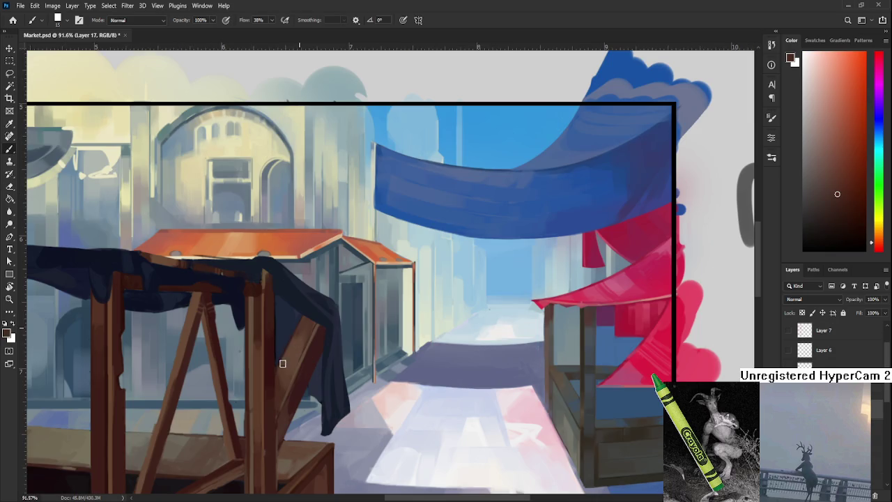
# Sample several tones from the dark draped cloth on Layer 17.
pyautogui.keyDown('alt'); pyautogui.click(292, 352); pyautogui.keyUp('alt')
pyautogui.keyDown('alt'); pyautogui.click(302, 339); pyautogui.keyUp('alt')
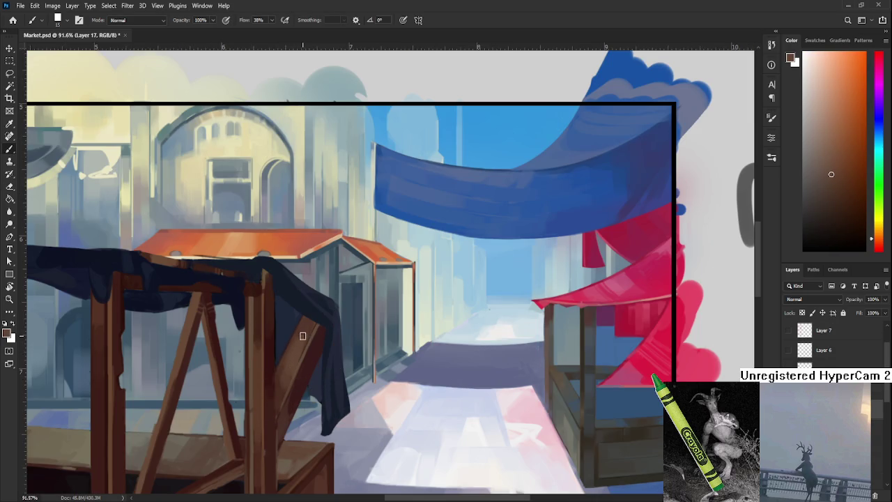
pyautogui.keyDown('alt'); pyautogui.click(307, 333); pyautogui.keyUp('alt')
pyautogui.keyDown('alt'); pyautogui.click(307, 333); pyautogui.keyUp('alt')
pyautogui.keyDown('alt'); pyautogui.click(301, 354); pyautogui.keyUp('alt')
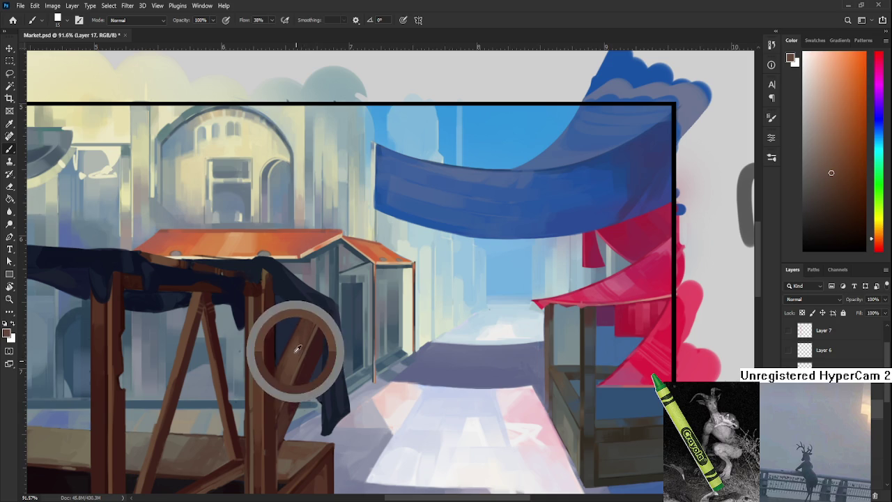
pyautogui.keyDown('alt'); pyautogui.click(302, 336); pyautogui.keyUp('alt')
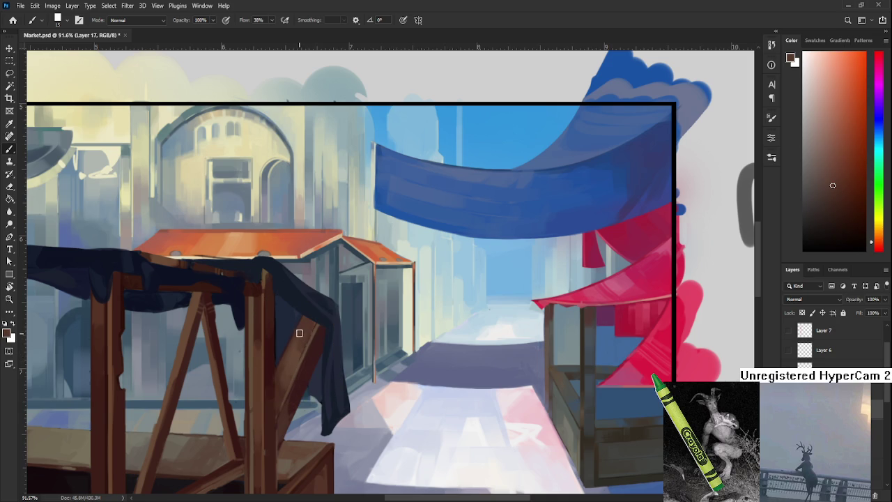
pyautogui.keyDown('alt'); pyautogui.click(297, 352); pyautogui.keyUp('alt')
pyautogui.keyDown('alt'); pyautogui.click(304, 340); pyautogui.keyUp('alt')
pyautogui.keyDown('alt'); pyautogui.click(305, 331); pyautogui.keyUp('alt')
# Sample darker and lighter tones from the lower part of the cloth.
pyautogui.keyDown('alt'); pyautogui.click(292, 366); pyautogui.keyUp('alt')
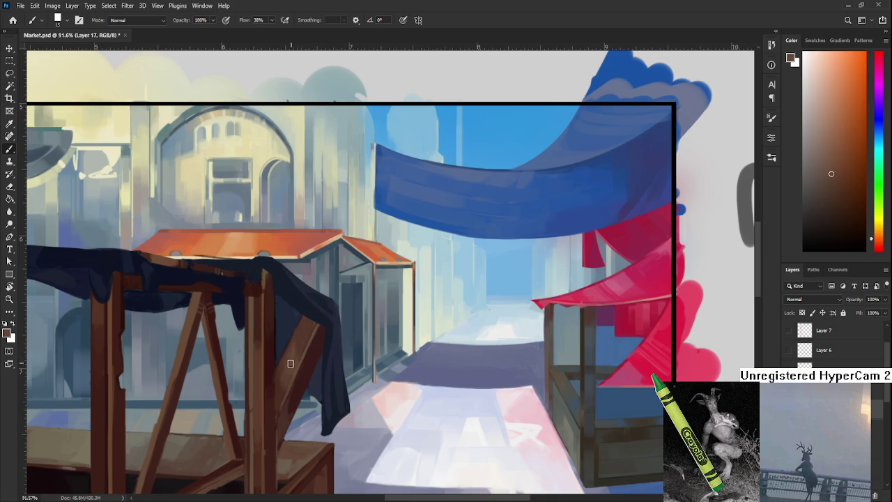
pyautogui.keyDown('alt'); pyautogui.click(292, 360); pyautogui.keyUp('alt')
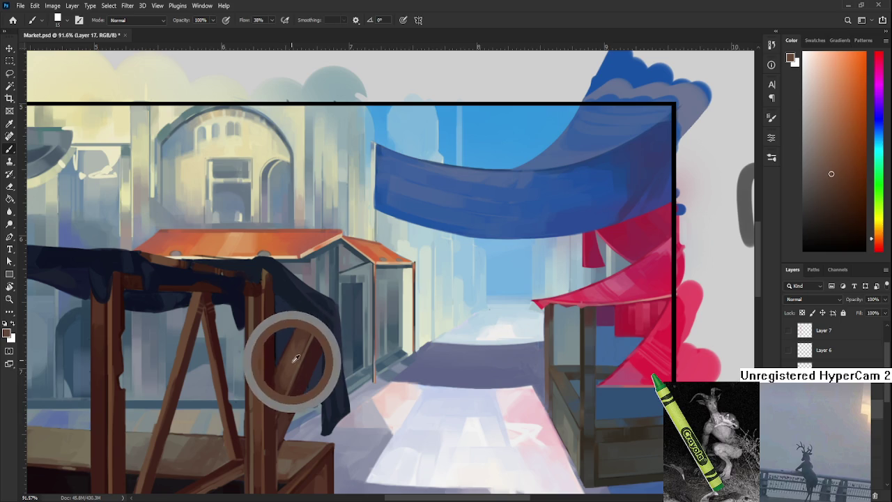
pyautogui.keyDown('alt'); pyautogui.click(283, 387); pyautogui.keyUp('alt')
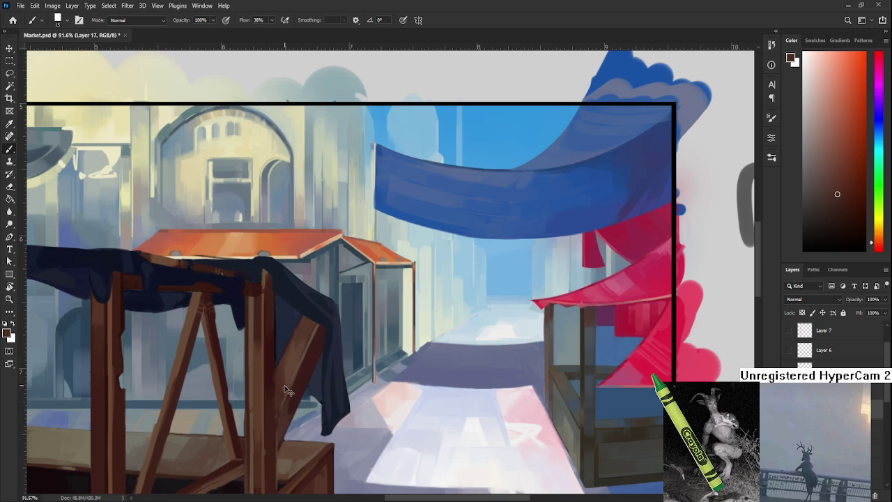
pyautogui.keyDown('alt'); pyautogui.click(282, 388); pyautogui.keyUp('alt')
pyautogui.keyDown('alt'); pyautogui.click(282, 390); pyautogui.keyUp('alt')
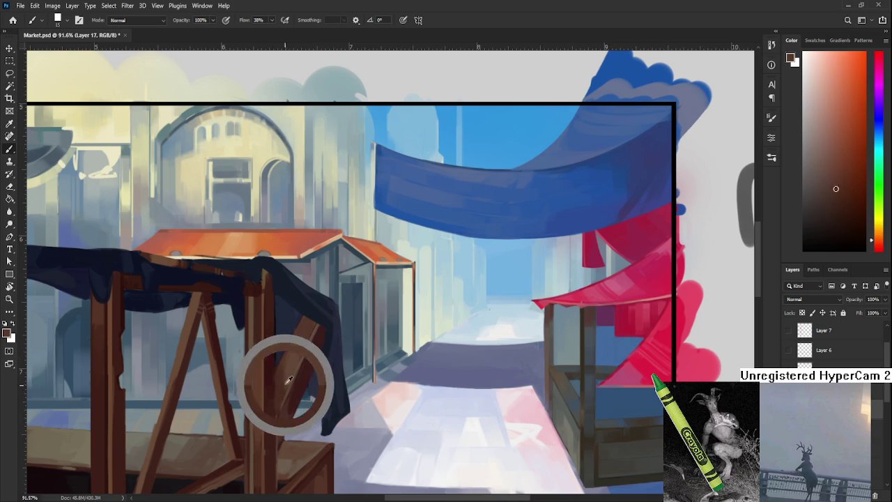
pyautogui.keyDown('alt'); pyautogui.click(294, 368); pyautogui.keyUp('alt')
pyautogui.moveTo(288, 349); pyautogui.dragTo(288, 373)
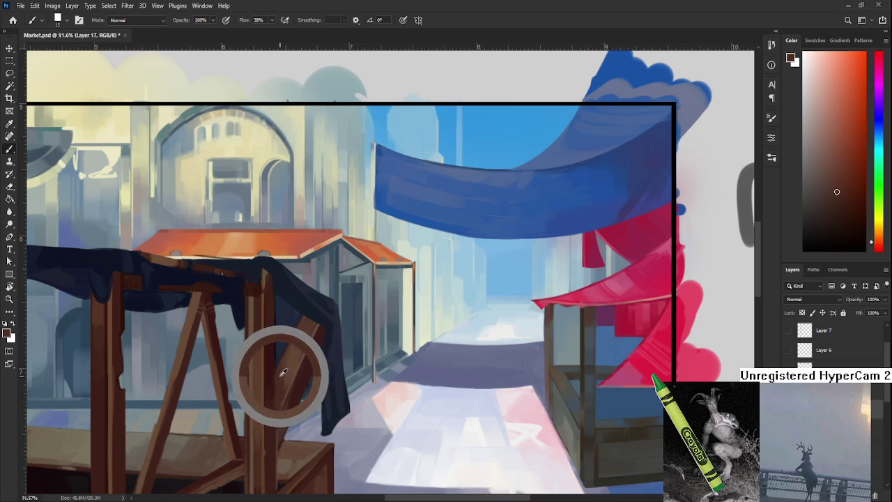
# Sample a dark red from the stall and a tone from the wooden post.
pyautogui.keyDown('alt'); pyautogui.click(288, 369); pyautogui.keyUp('alt')
pyautogui.keyDown('alt'); pyautogui.click(278, 371); pyautogui.keyUp('alt')
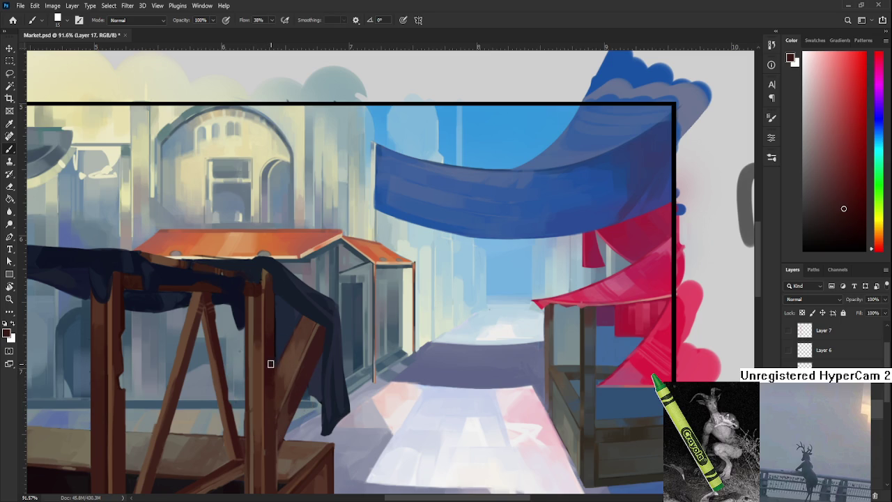
pyautogui.moveTo(271, 398); pyautogui.dragTo(326, 321)
pyautogui.keyDown('alt'); pyautogui.click(315, 325); pyautogui.keyUp('alt')
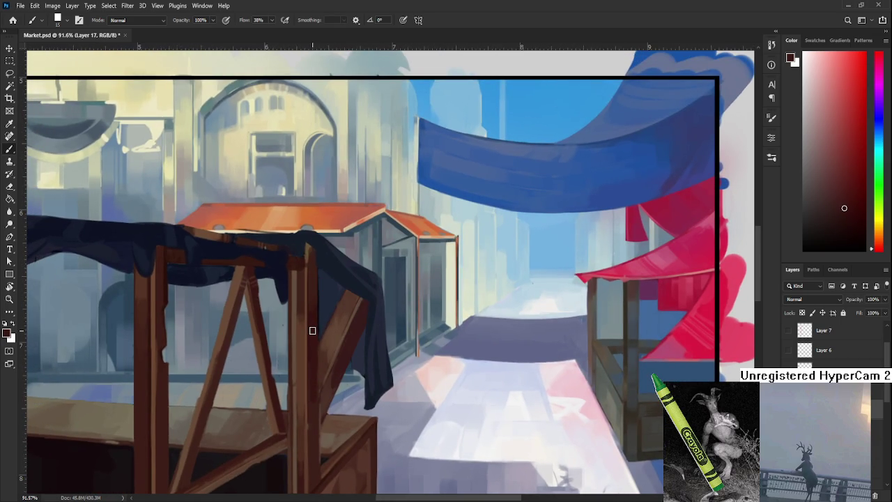
pyautogui.scroll(-5, 312, 331)
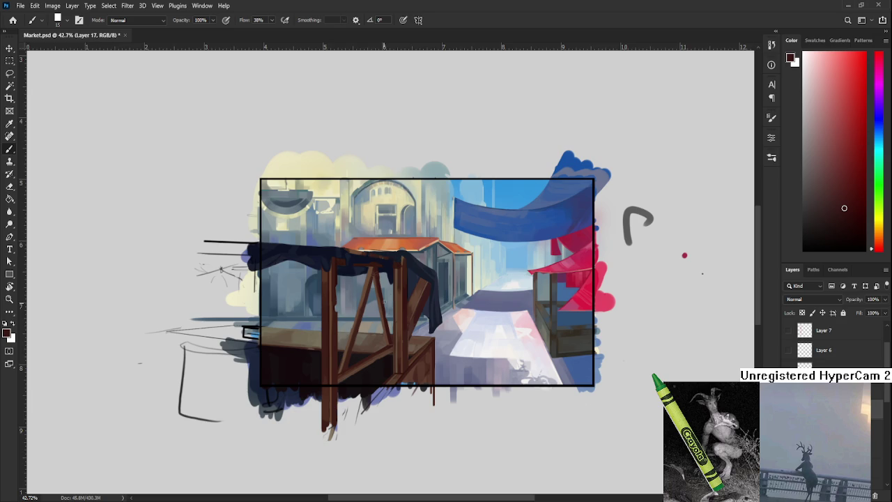
# Commit the pending Free Transform and return to the Brush tool.
pyautogui.press('Return')
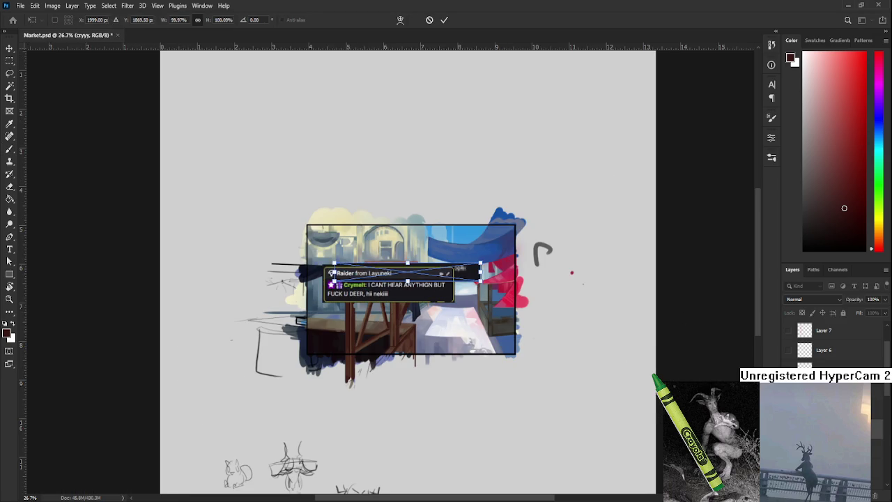
pyautogui.press('b')
pyautogui.scroll(2, 442, 308)
pyautogui.scroll(1, 442, 308)
# Free-transform the current layer again, dragging it upward, and apply it.
pyautogui.hotkey('ctrl', 't')
pyautogui.moveTo(348, 306); pyautogui.dragTo(346, 196)
pyautogui.press('Return')
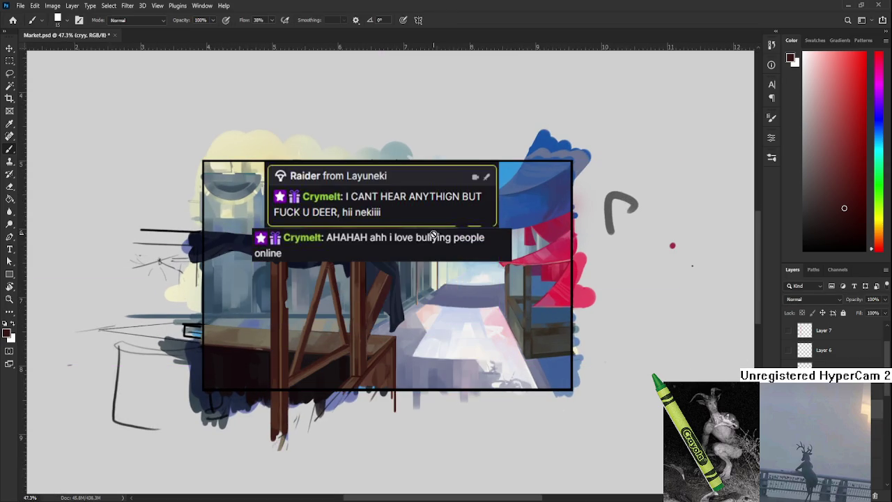
pyautogui.scroll(1, 495, 232)
pyautogui.scroll(1, 583, 285)
# Zoom in and out to check the stall's wooden frame under the draped cloth.
pyautogui.scroll(1, 591, 297)
pyautogui.scroll(-1, 592, 297)
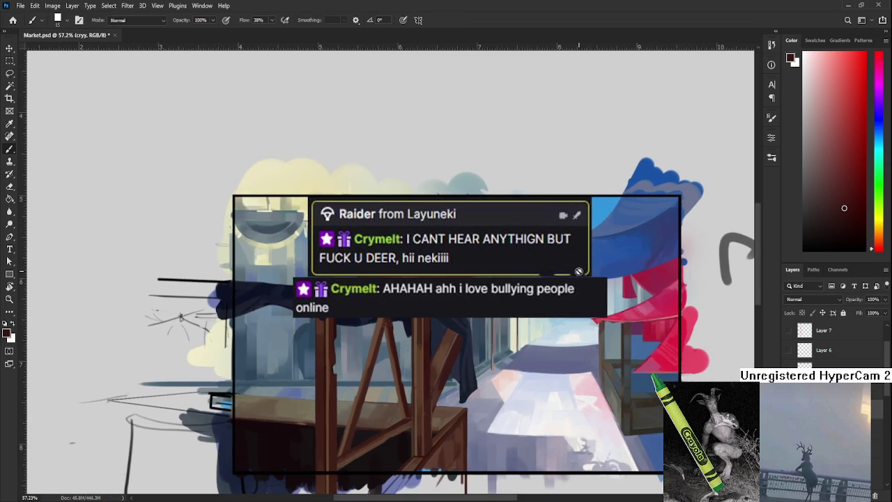
pyautogui.scroll(1, 578, 269)
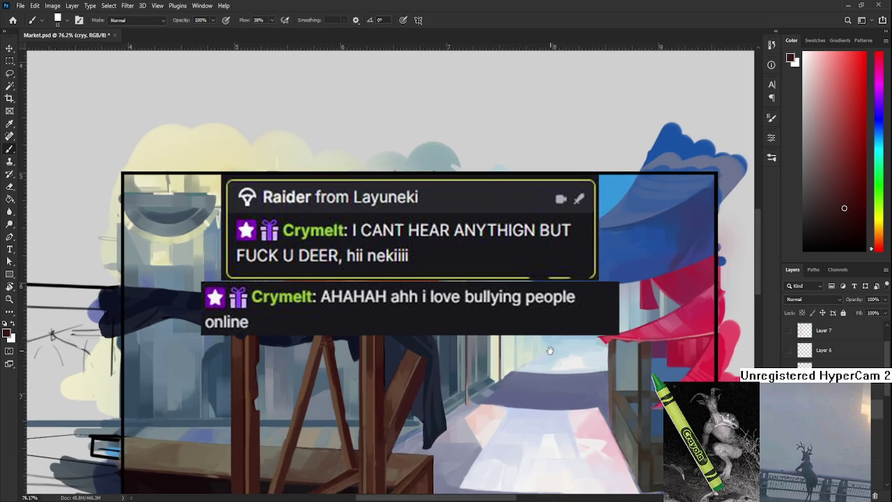
pyautogui.scroll(-1, 567, 318)
pyautogui.scroll(-1, 538, 321)
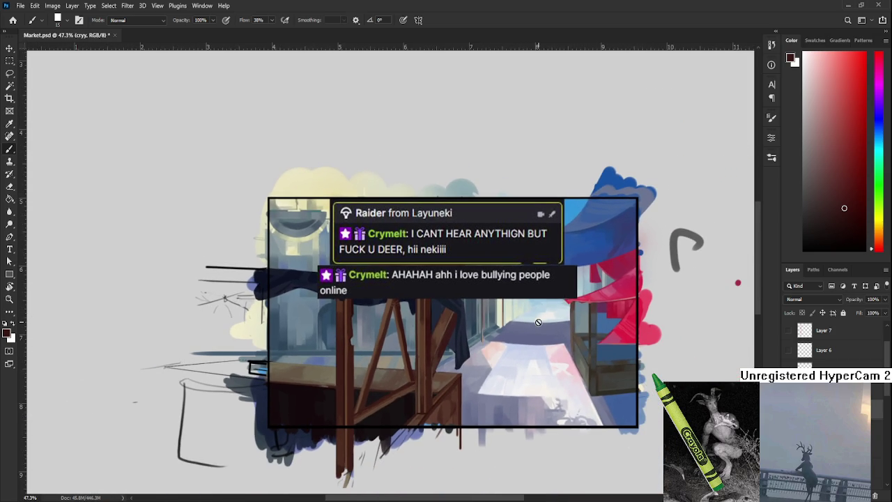
pyautogui.scroll(1, 525, 328)
pyautogui.scroll(-1, 525, 329)
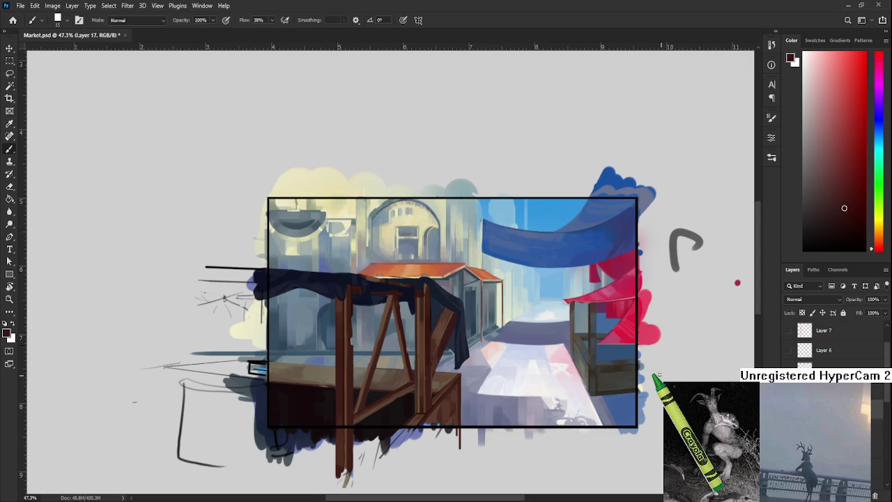
pyautogui.scroll(1, 550, 343)
pyautogui.scroll(3, 550, 343)
pyautogui.scroll(-2, 382, 378)
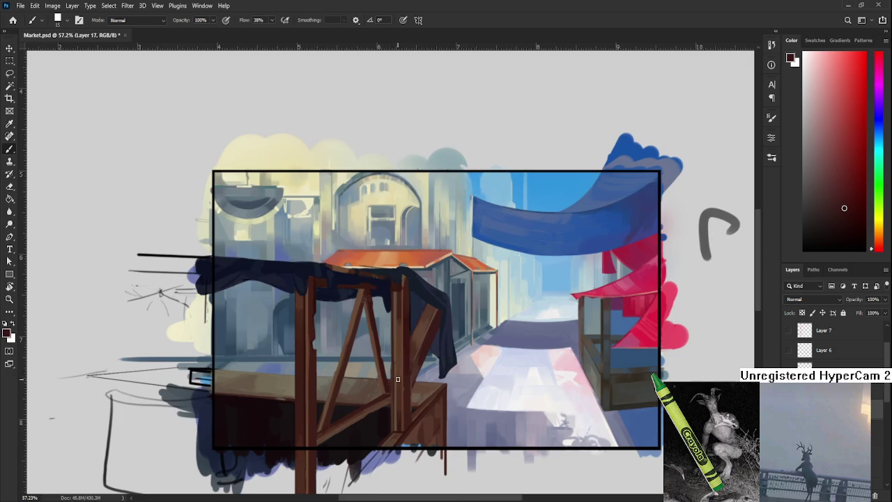
pyautogui.scroll(3, 397, 380)
pyautogui.scroll(-2, 397, 380)
pyautogui.hscroll(2, 397, 380)
pyautogui.scroll(-1, 396, 387)
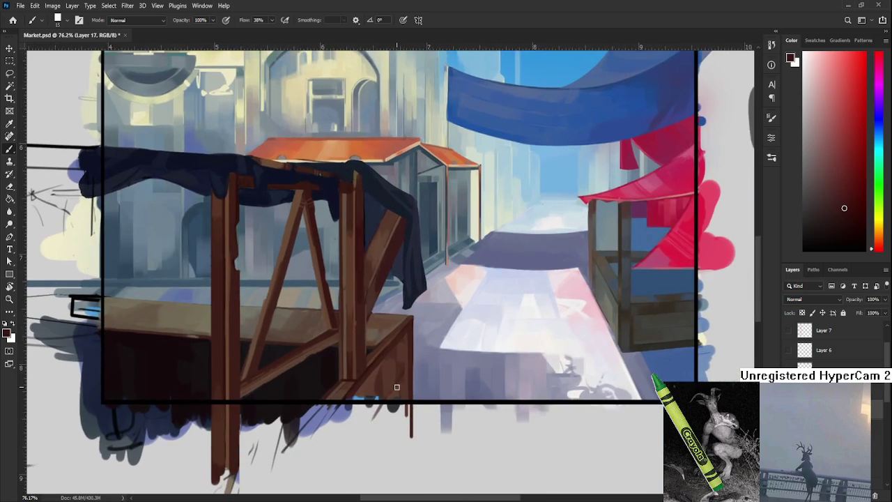
pyautogui.moveTo(369, 373); pyautogui.dragTo(375, 338)
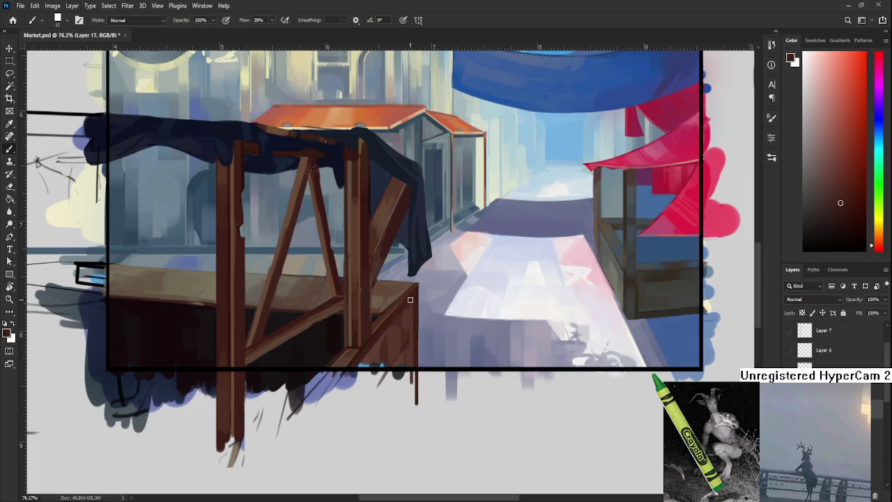
pyautogui.keyDown('alt'); pyautogui.click(366, 339); pyautogui.keyUp('alt')
pyautogui.moveTo(425, 301); pyautogui.dragTo(396, 289)
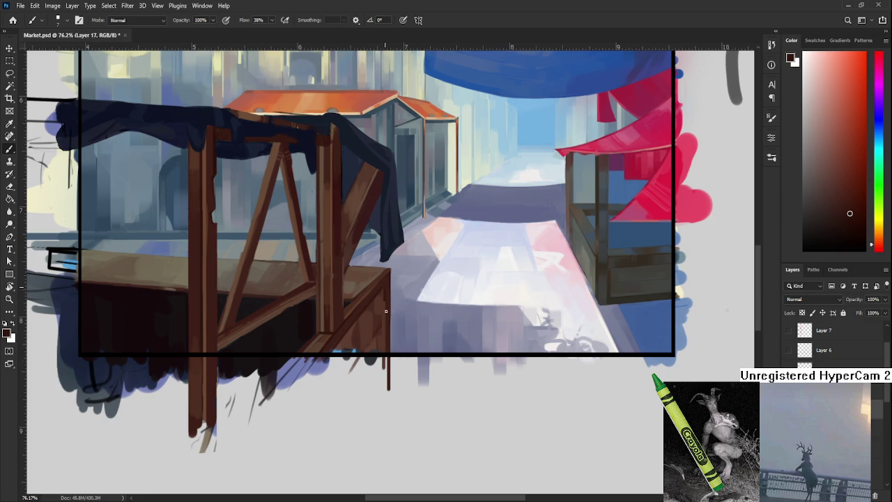
pyautogui.moveTo(390, 308); pyautogui.dragTo(388, 320)
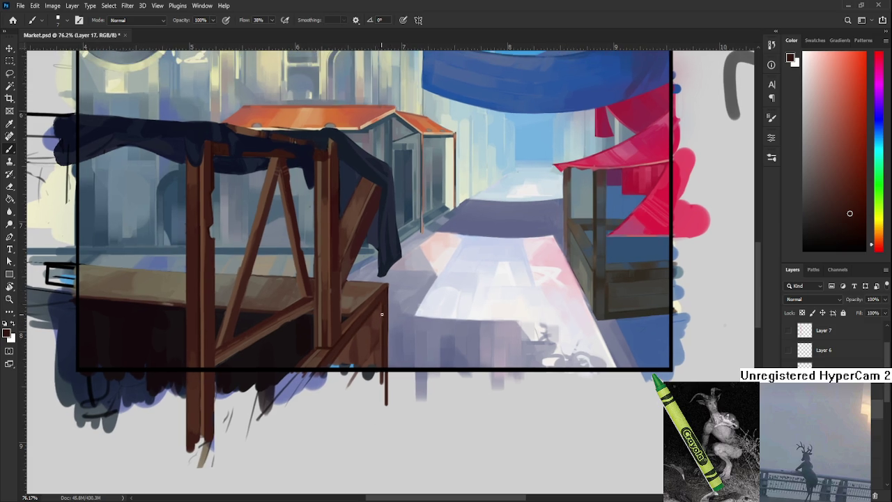
pyautogui.keyDown('alt'); pyautogui.click(350, 318); pyautogui.keyUp('alt')
pyautogui.keyDown('alt'); pyautogui.click(348, 322); pyautogui.keyUp('alt')
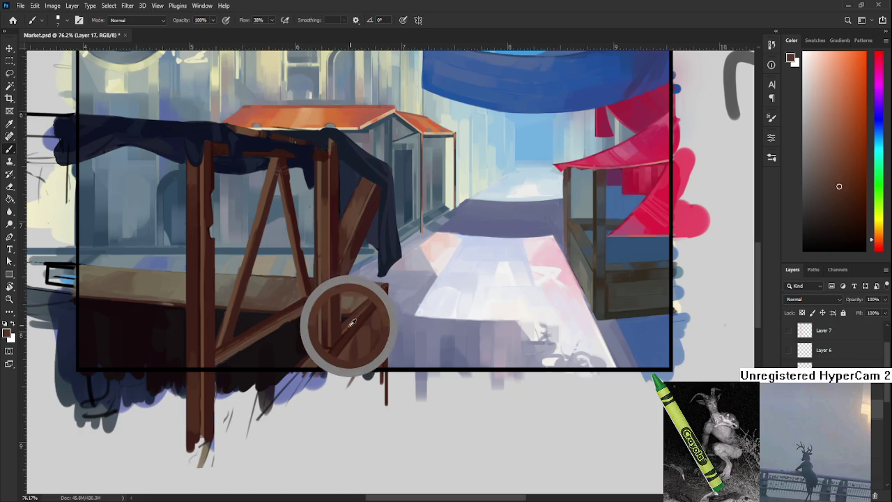
pyautogui.keyDown('alt'); pyautogui.click(349, 321); pyautogui.keyUp('alt')
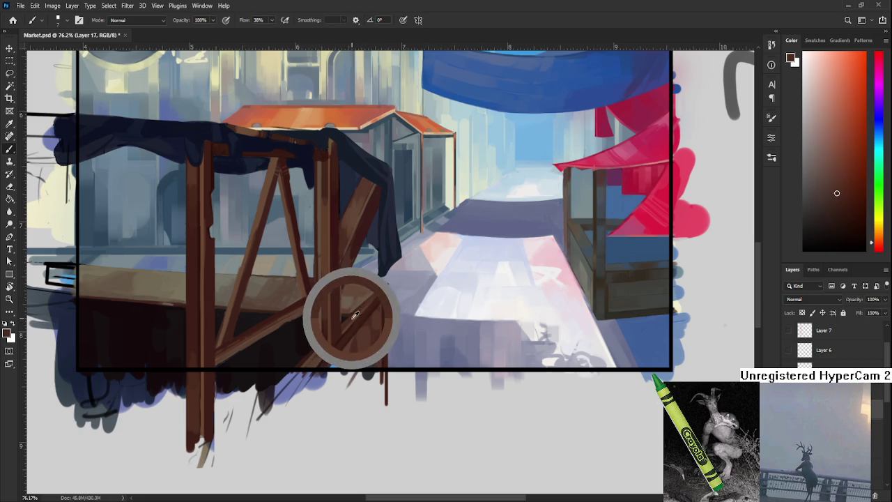
pyautogui.moveTo(365, 309); pyautogui.dragTo(372, 296)
pyautogui.keyDown('alt'); pyautogui.click(362, 311); pyautogui.keyUp('alt')
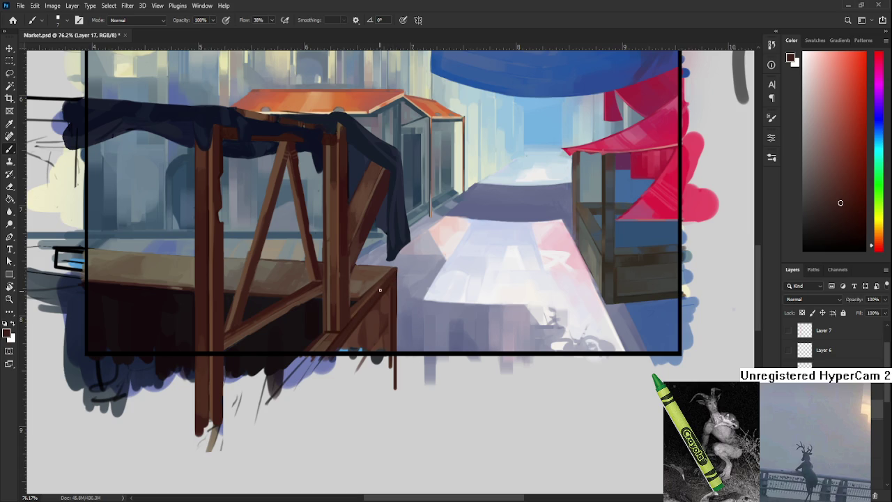
pyautogui.keyDown('alt'); pyautogui.click(372, 298); pyautogui.keyUp('alt')
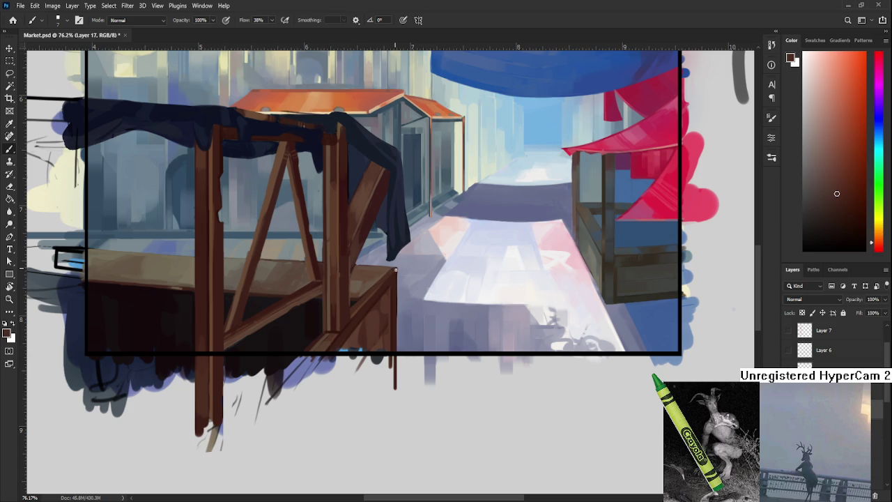
pyautogui.moveTo(377, 298); pyautogui.dragTo(363, 315)
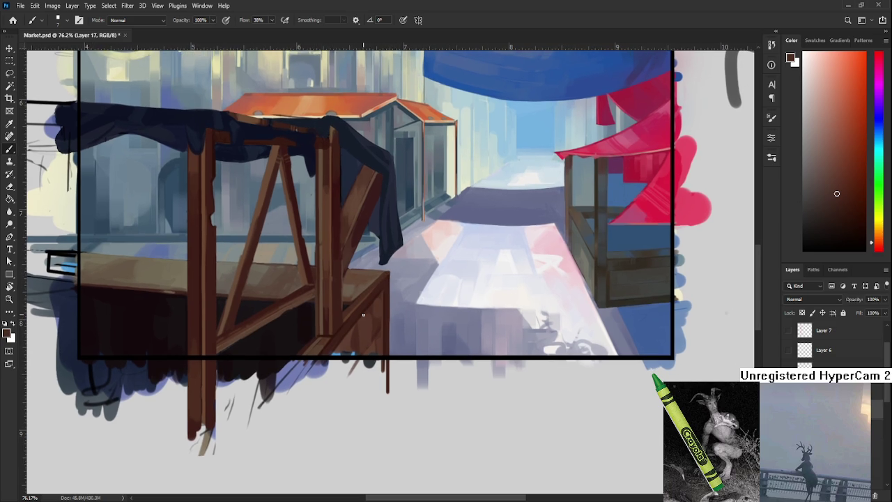
pyautogui.moveTo(363, 315); pyautogui.dragTo(344, 329)
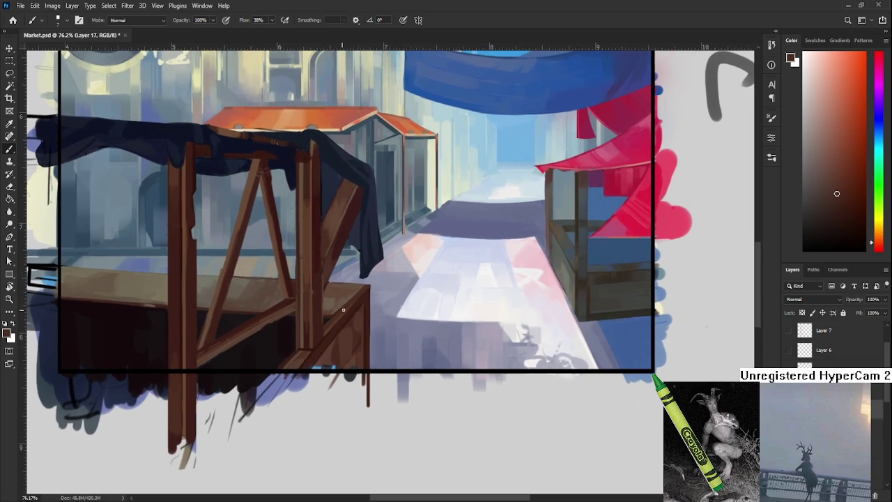
pyautogui.keyDown('alt'); pyautogui.click(303, 353); pyautogui.keyUp('alt')
# Sample several warm brown wood tones from the front stall's post.
pyautogui.keyDown('alt'); pyautogui.click(307, 349); pyautogui.keyUp('alt')
pyautogui.keyDown('alt'); pyautogui.click(309, 346); pyautogui.keyUp('alt')
pyautogui.moveTo(308, 345)
pyautogui.mouseDown()
pyautogui.moveTo(300, 351)
pyautogui.moveTo(313, 347)
pyautogui.mouseUp()
pyautogui.keyDown('alt'); pyautogui.click(304, 347); pyautogui.keyUp('alt')
pyautogui.keyDown('alt'); pyautogui.click(314, 345); pyautogui.keyUp('alt')
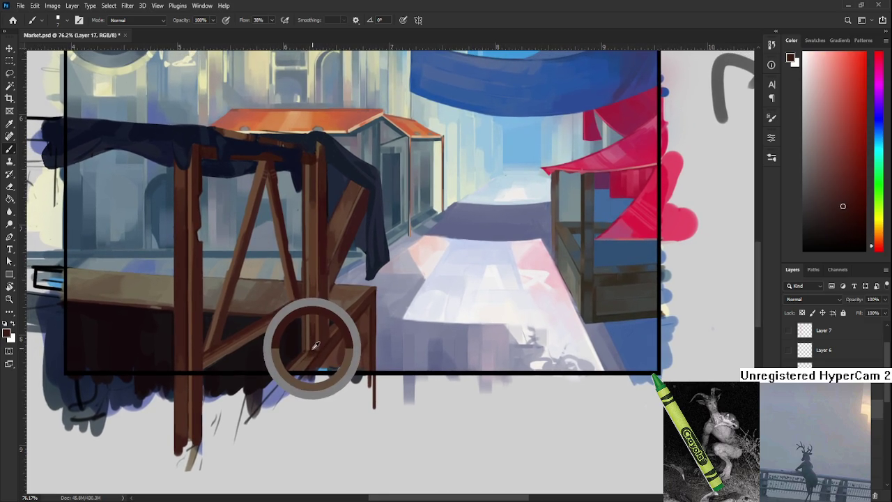
pyautogui.moveTo(315, 344); pyautogui.dragTo(311, 353)
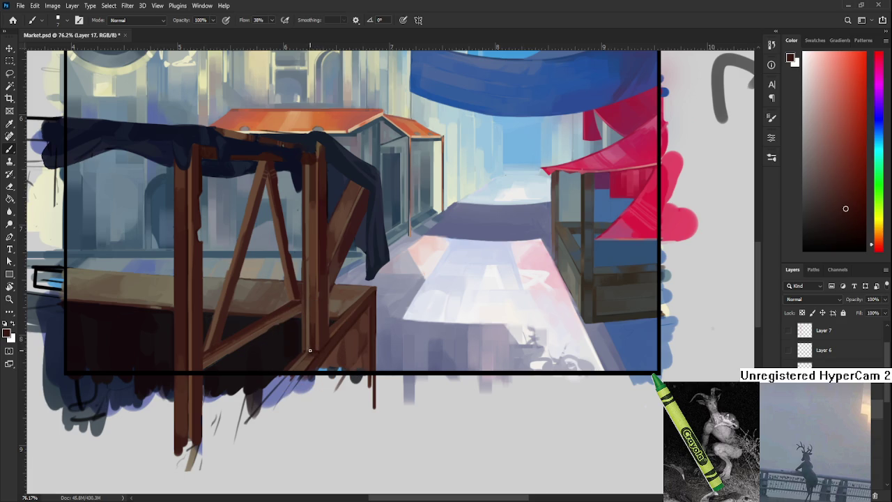
pyautogui.moveTo(315, 312)
pyautogui.mouseDown()
pyautogui.moveTo(337, 308)
pyautogui.moveTo(332, 334)
pyautogui.mouseUp()
pyautogui.keyDown('alt'); pyautogui.click(336, 338); pyautogui.keyUp('alt')
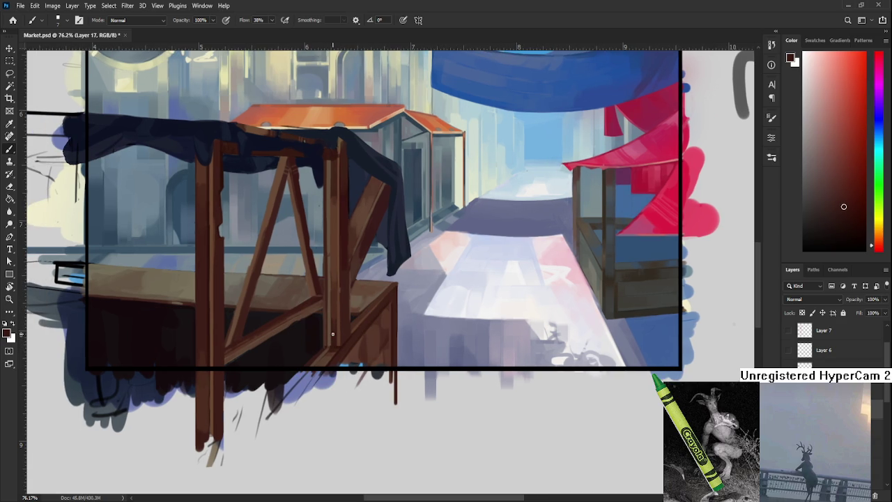
pyautogui.keyDown('alt'); pyautogui.click(338, 339); pyautogui.keyUp('alt')
# Try dark and light strokes on the post, undoing misses and keeping a short low highlight.
pyautogui.moveTo(331, 347); pyautogui.dragTo(329, 342)
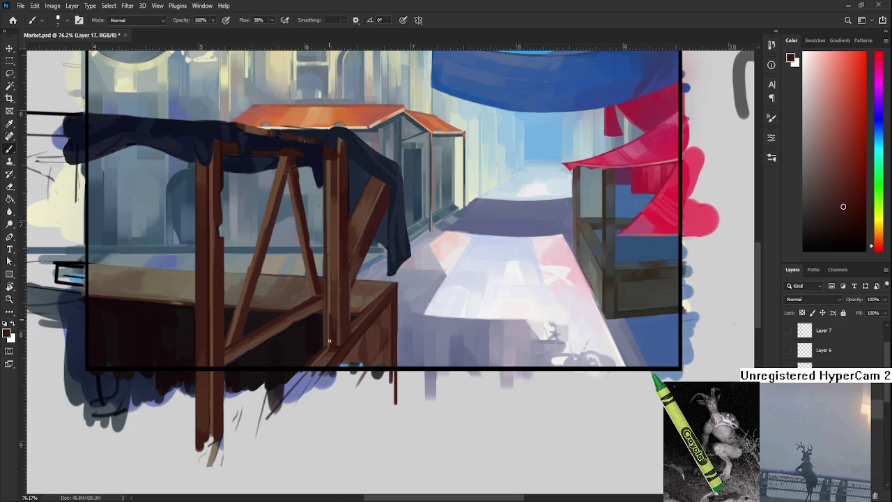
pyautogui.keyDown('alt'); pyautogui.click(332, 288); pyautogui.keyUp('alt')
pyautogui.moveTo(331, 276)
pyautogui.mouseDown()
pyautogui.moveTo(328, 317)
pyautogui.moveTo(330, 252)
pyautogui.mouseUp()
pyautogui.hotkey('ctrl', 'z')
pyautogui.moveTo(331, 350); pyautogui.dragTo(330, 221)
pyautogui.hotkey('ctrl', 'z')
pyautogui.keyDown('alt'); pyautogui.click(337, 221); pyautogui.keyUp('alt')
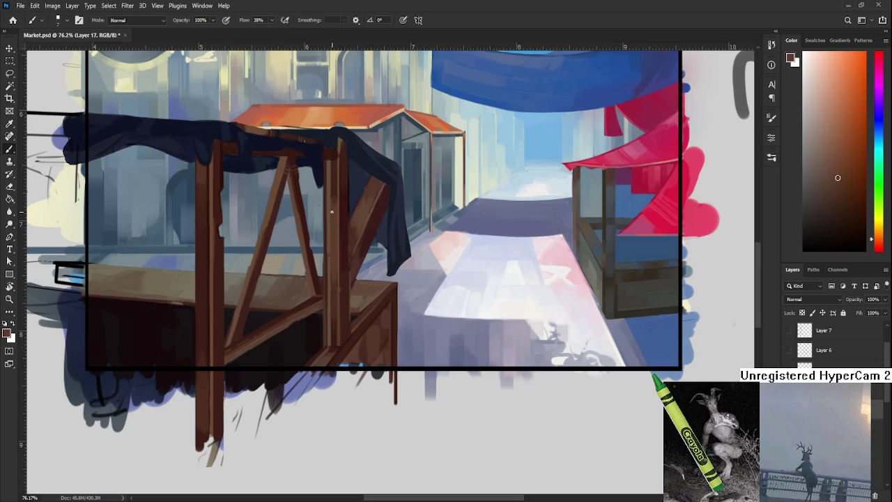
pyautogui.moveTo(330, 292); pyautogui.dragTo(330, 349)
pyautogui.hotkey('ctrl', 'z')
pyautogui.keyDown('alt'); pyautogui.click(330, 228); pyautogui.keyUp('alt')
pyautogui.moveTo(330, 318); pyautogui.dragTo(330, 337)
# Darken the post's right edge with thin strokes, then pick a redder brown.
pyautogui.keyDown('alt'); pyautogui.click(331, 237); pyautogui.keyUp('alt')
pyautogui.moveTo(326, 325); pyautogui.dragTo(328, 252)
pyautogui.moveTo(329, 287); pyautogui.dragTo(329, 220)
pyautogui.keyDown('alt'); pyautogui.click(332, 200); pyautogui.keyUp('alt')
pyautogui.moveTo(328, 302)
pyautogui.mouseDown()
pyautogui.moveTo(328, 251)
pyautogui.moveTo(331, 293)
pyautogui.mouseUp()
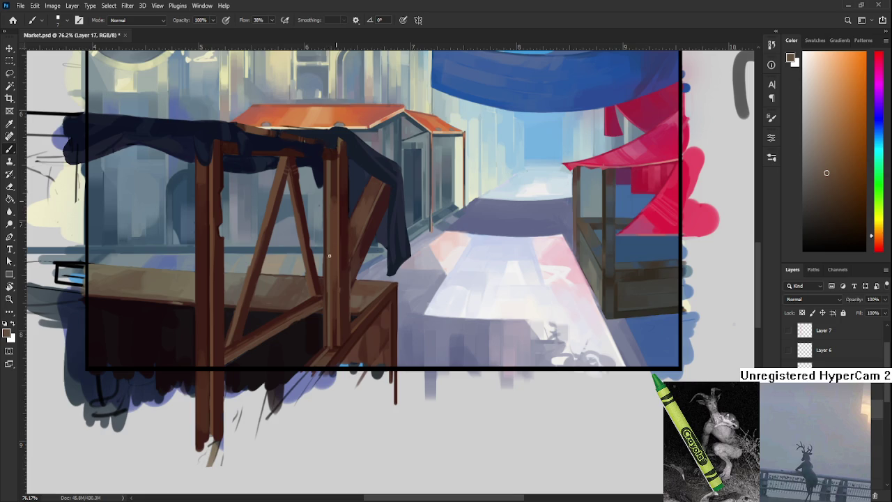
pyautogui.keyDown('alt'); pyautogui.click(332, 286); pyautogui.keyUp('alt')
pyautogui.keyDown('alt'); pyautogui.click(325, 263); pyautogui.keyUp('alt')
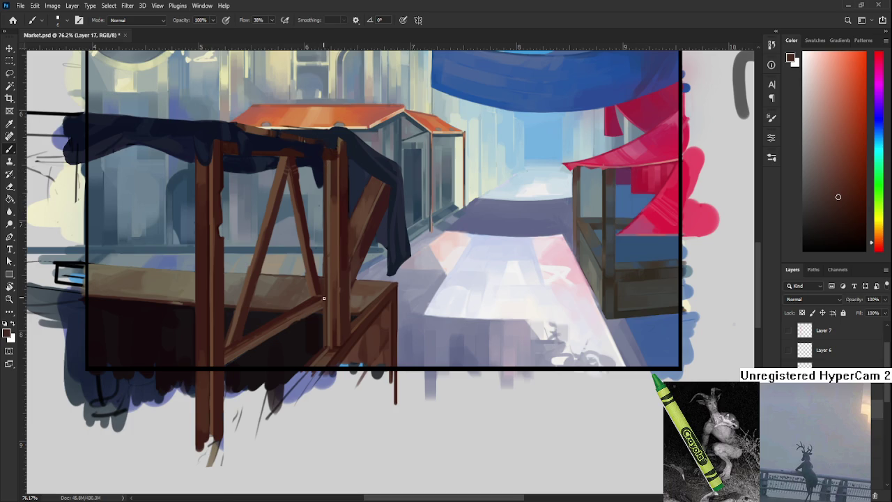
# Paint a dark stroke down the upper post, undoing a trial lighter line.
pyautogui.moveTo(355, 274); pyautogui.dragTo(341, 295)
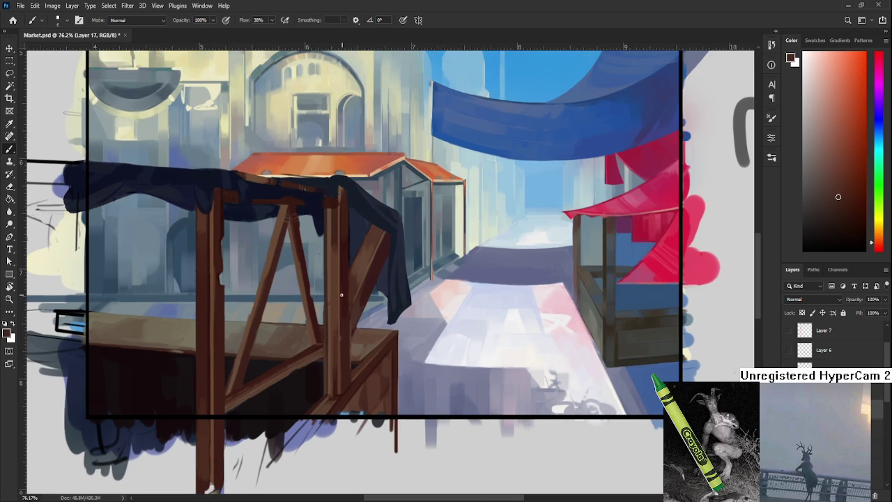
pyautogui.keyDown('alt'); pyautogui.click(334, 218); pyautogui.keyUp('alt')
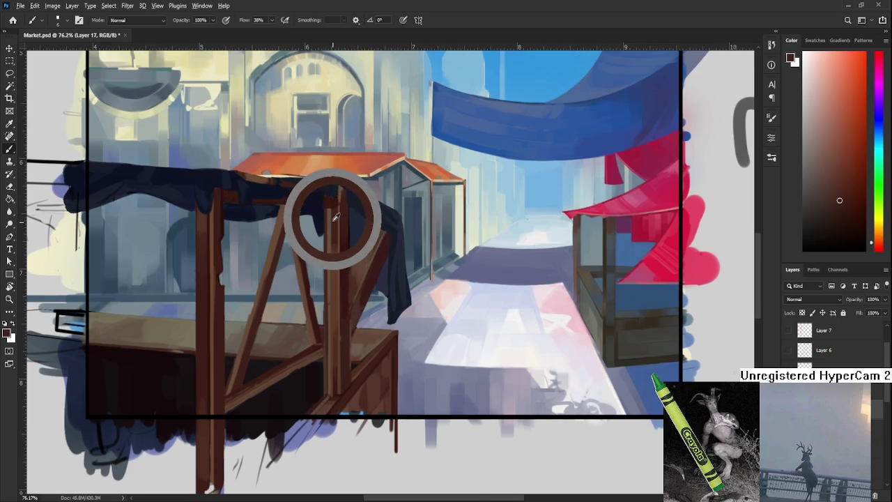
pyautogui.moveTo(331, 210); pyautogui.dragTo(328, 324)
pyautogui.keyDown('alt'); pyautogui.click(335, 259); pyautogui.keyUp('alt')
pyautogui.moveTo(331, 268); pyautogui.dragTo(331, 324)
pyautogui.hotkey('ctrl', 'z')
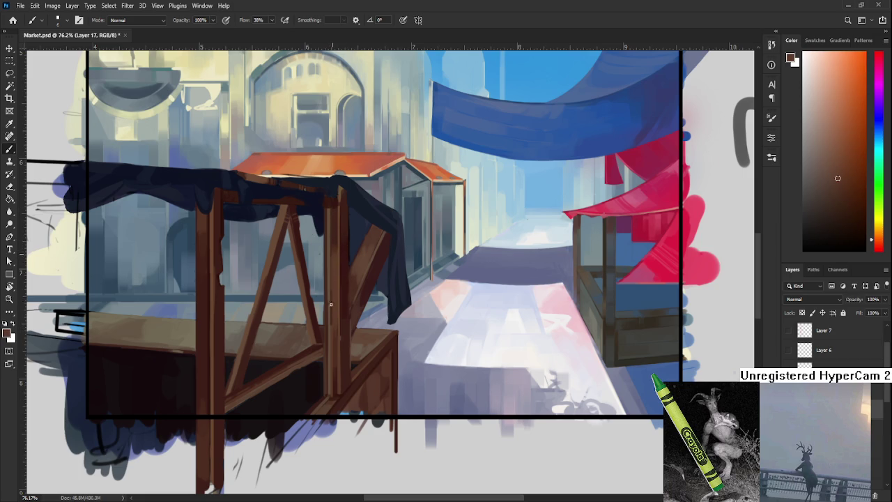
# Enlarge the brush and blend sampled browns along the upper post.
pyautogui.keyDown('alt'); pyautogui.click(334, 239); pyautogui.keyUp('alt')
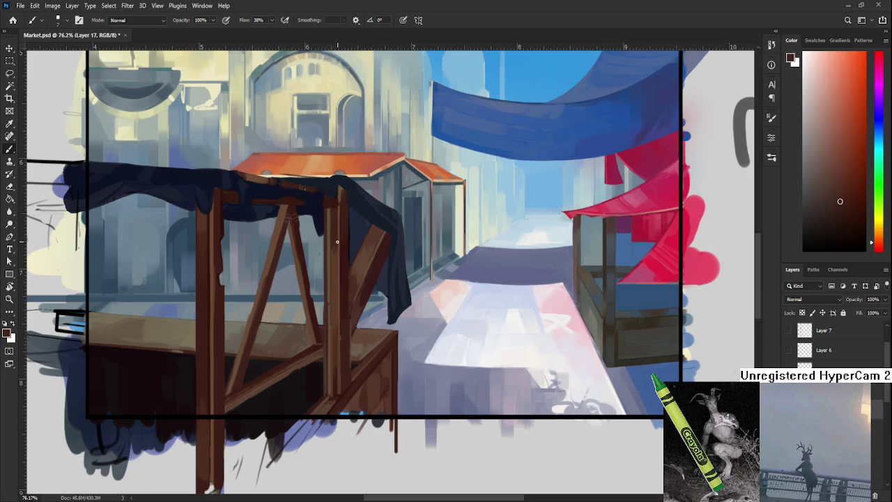
pyautogui.press(']')
pyautogui.press(']')
pyautogui.keyDown('alt'); pyautogui.click(333, 282); pyautogui.keyUp('alt')
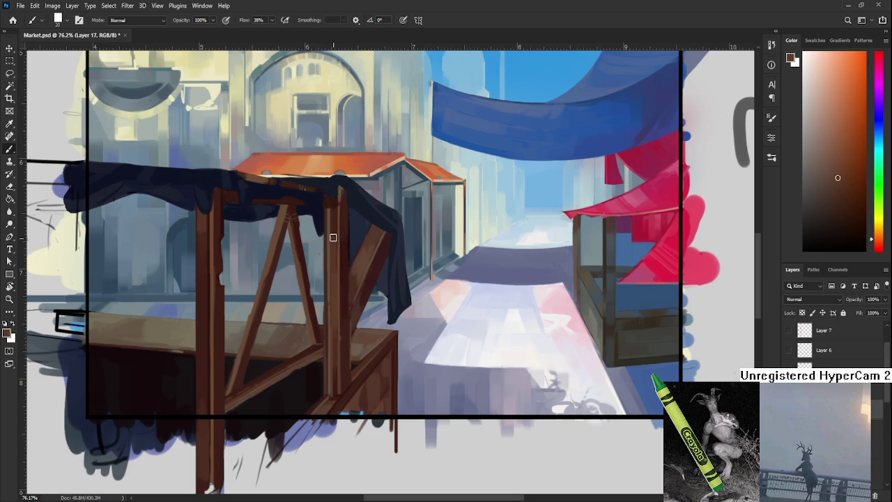
pyautogui.moveTo(333, 291)
pyautogui.mouseDown()
pyautogui.moveTo(333, 233)
pyautogui.moveTo(333, 304)
pyautogui.mouseUp()
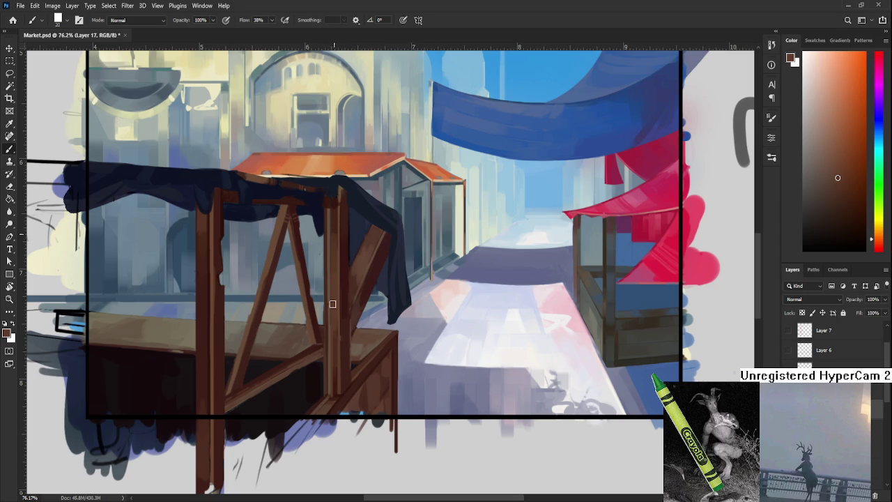
pyautogui.keyDown('alt'); pyautogui.click(335, 236); pyautogui.keyUp('alt')
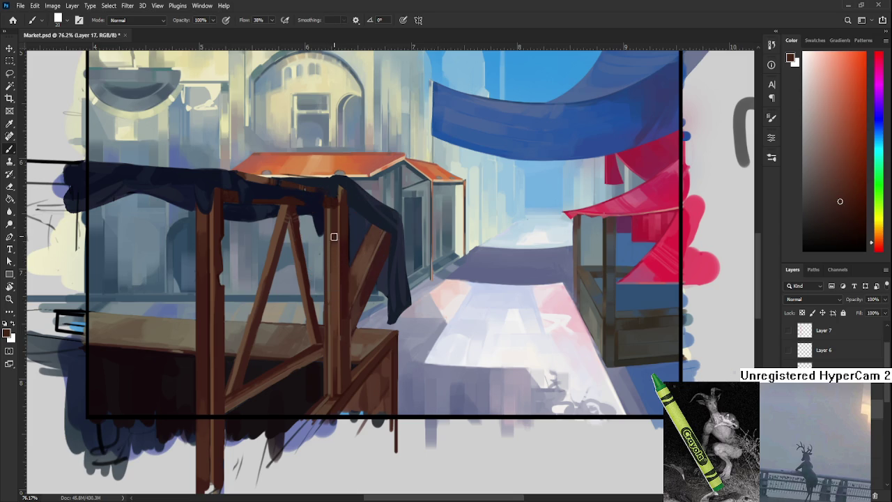
pyautogui.keyDown('alt'); pyautogui.click(336, 273); pyautogui.keyUp('alt')
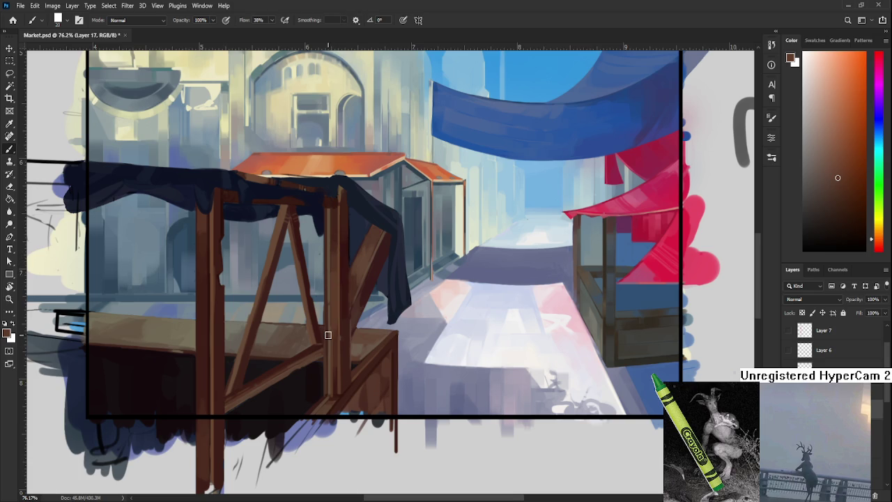
pyautogui.scroll(-3, 330, 334)
# Sample the post's brown and try a dark stroke up it, then undo it.
pyautogui.scroll(-2, 329, 335)
pyautogui.scroll(2, 334, 333)
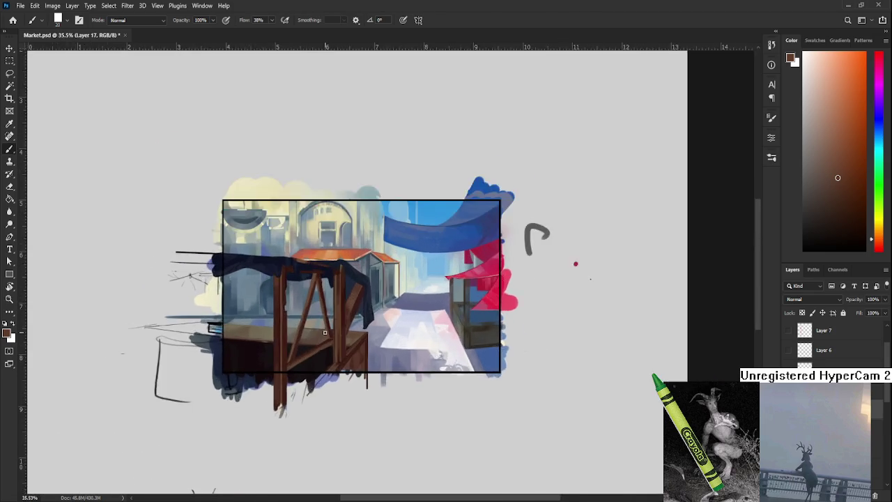
pyautogui.scroll(3, 345, 329)
pyautogui.scroll(5, 349, 327)
pyautogui.keyDown('alt'); pyautogui.click(345, 408); pyautogui.keyUp('alt')
pyautogui.moveTo(339, 430); pyautogui.dragTo(339, 327)
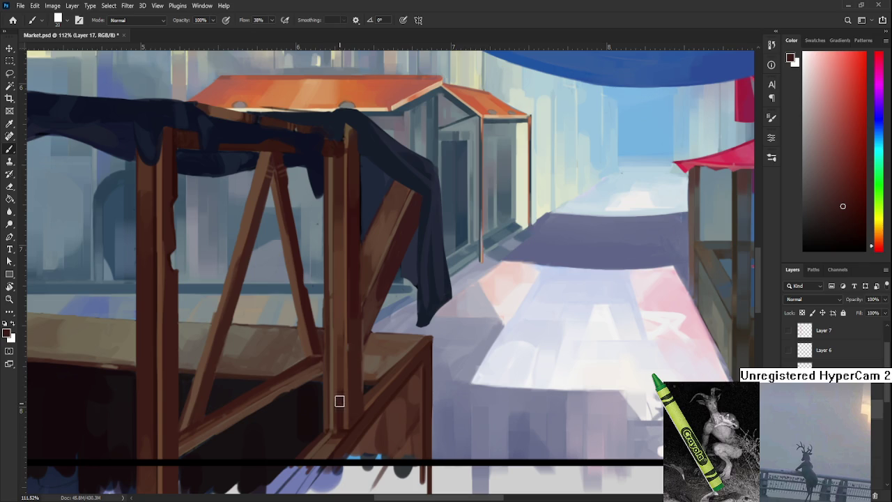
pyautogui.hotkey('ctrl', 'z')
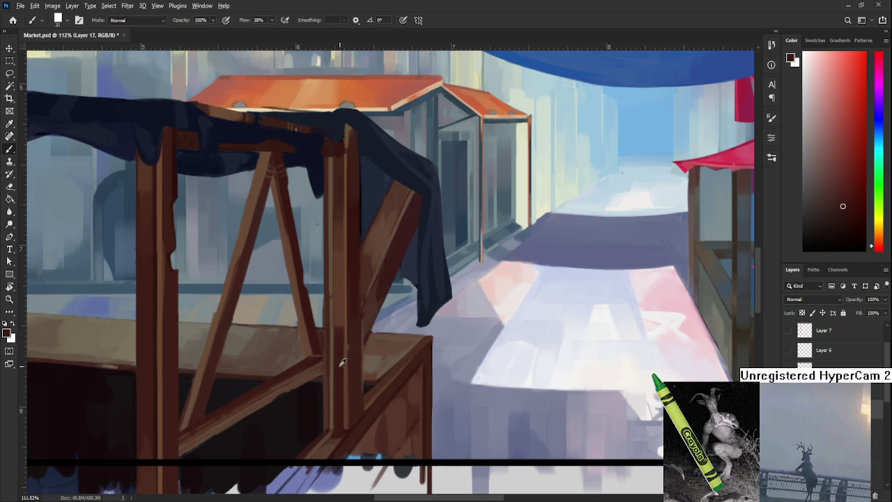
# Paint straight lighter highlight lines and faint strokes along the post's left edge.
pyautogui.keyDown('alt'); pyautogui.click(340, 319); pyautogui.keyUp('alt')
pyautogui.keyDown('shift'); pyautogui.click(341, 315); pyautogui.keyUp('shift')
pyautogui.keyDown('alt'); pyautogui.click(344, 324); pyautogui.keyUp('alt')
pyautogui.keyDown('alt'); pyautogui.click(338, 336); pyautogui.keyUp('alt')
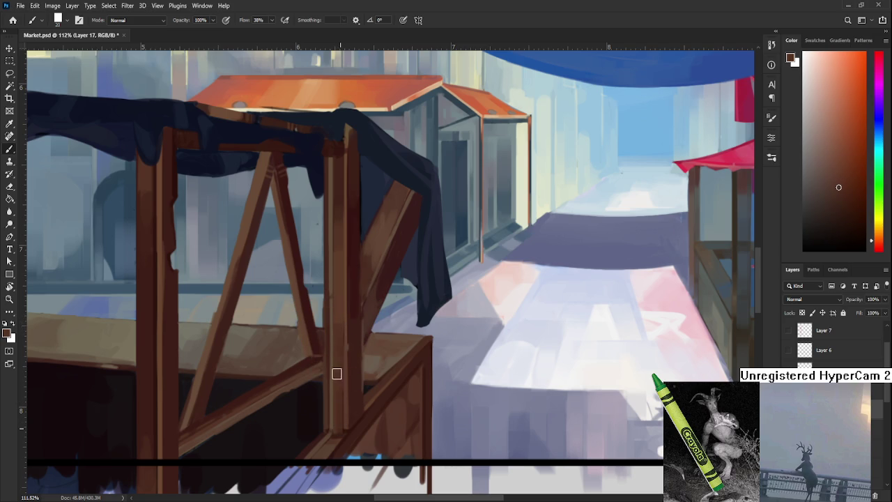
pyautogui.keyDown('alt'); pyautogui.click(340, 419); pyautogui.keyUp('alt')
pyautogui.moveTo(340, 366); pyautogui.dragTo(338, 352)
pyautogui.moveTo(340, 426); pyautogui.dragTo(339, 414)
pyautogui.moveTo(341, 334); pyautogui.dragTo(339, 325)
# Pan, zoom and rotate the canvas view to show more of the stall.
pyautogui.scroll(5, 340, 376)
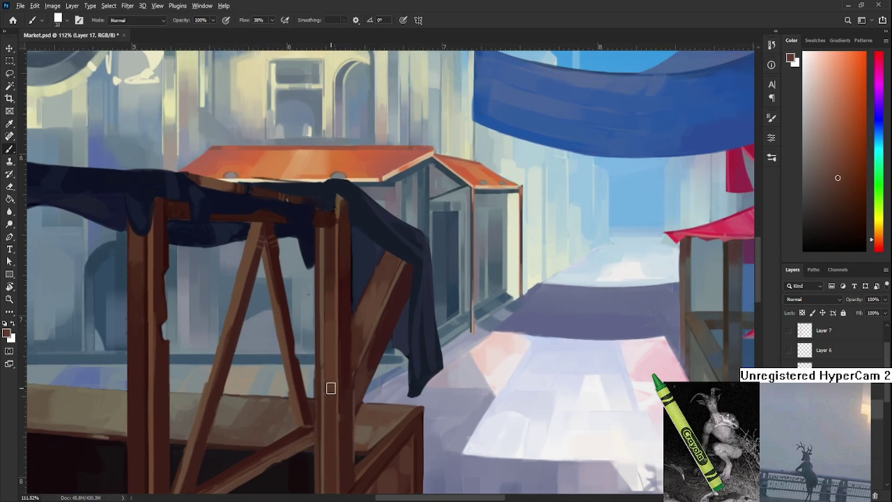
pyautogui.moveTo(339, 430); pyautogui.dragTo(347, 352)
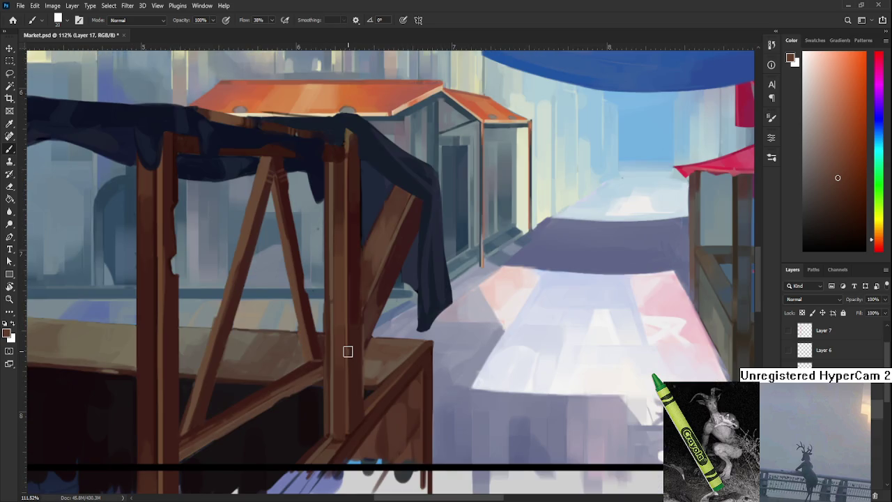
pyautogui.scroll(-2, 348, 352)
pyautogui.scroll(-2, 349, 352)
pyautogui.scroll(-2, 350, 353)
pyautogui.scroll(1, 353, 354)
pyautogui.scroll(5, 352, 354)
pyautogui.scroll(1, 350, 370)
pyautogui.press('r')
pyautogui.moveTo(351, 370)
pyautogui.mouseDown()
pyautogui.moveTo(384, 309)
pyautogui.moveTo(373, 286)
pyautogui.moveTo(327, 334)
pyautogui.moveTo(434, 343)
pyautogui.moveTo(423, 359)
pyautogui.moveTo(365, 350)
pyautogui.mouseUp()
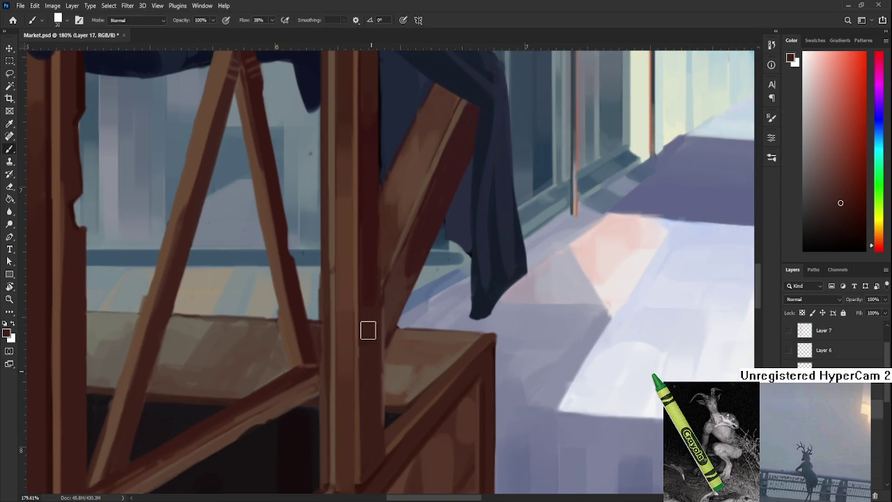
# Sample a pale warm tan from the stall and make the brush much smaller.
pyautogui.scroll(-1, 368, 335)
pyautogui.scroll(-1, 376, 353)
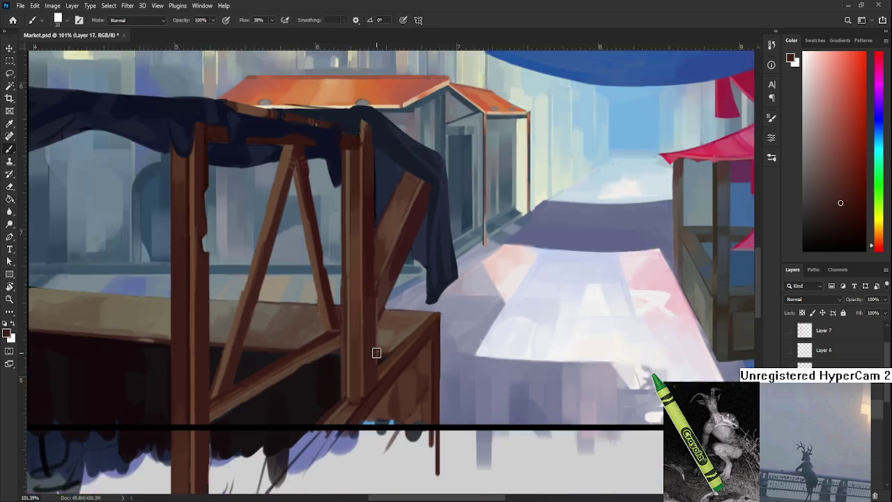
pyautogui.scroll(-1, 376, 353)
pyautogui.scroll(-1, 375, 353)
pyautogui.keyDown('alt'); pyautogui.click(361, 303); pyautogui.keyUp('alt')
pyautogui.moveTo(361, 303); pyautogui.dragTo(321, 301)
pyautogui.press('[')
pyautogui.press('[')
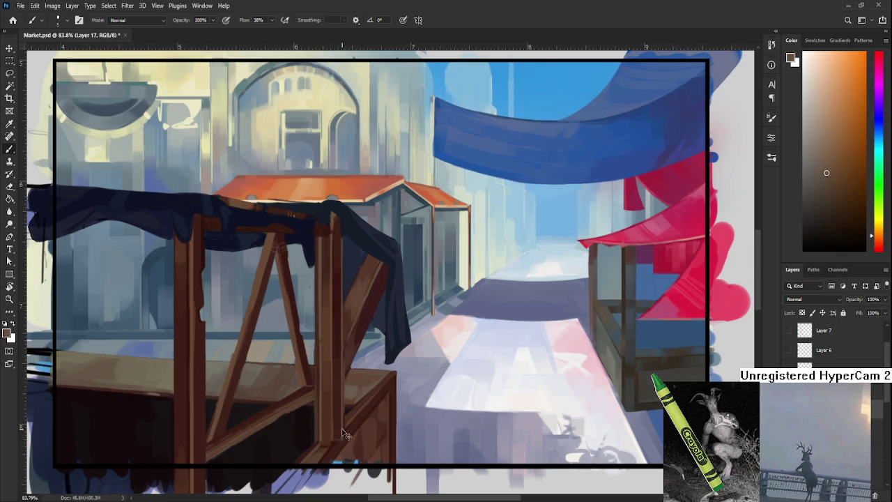
# Rotate the view and paint a thin light stroke down the right post.
pyautogui.moveTo(343, 384); pyautogui.dragTo(345, 405)
pyautogui.press('r')
pyautogui.click(387, 286)
pyautogui.moveTo(355, 320); pyautogui.dragTo(366, 297)
pyautogui.press('b')
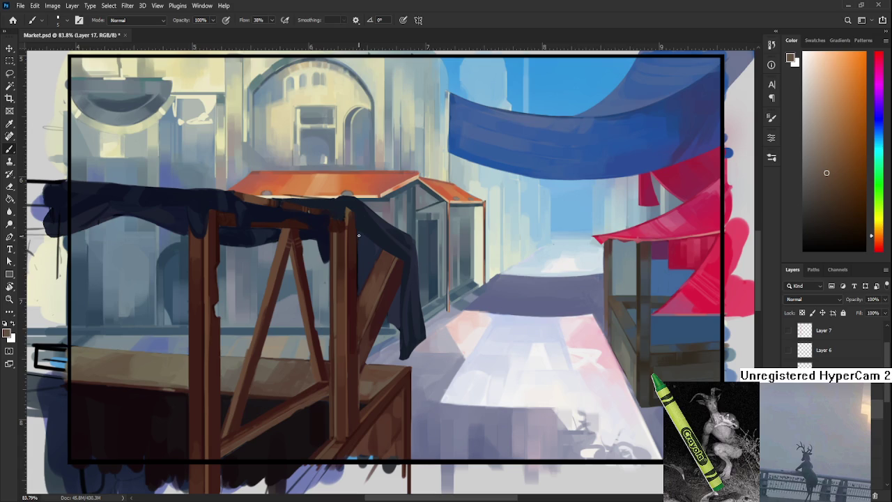
pyautogui.moveTo(357, 232); pyautogui.dragTo(354, 422)
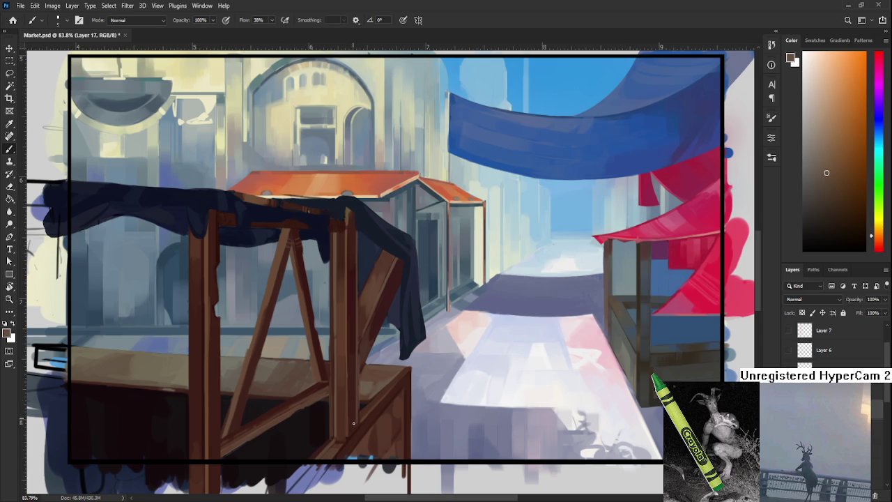
# Paint a dark red-brown stroke down the right post, then sample lighter browns.
pyautogui.keyDown('alt'); pyautogui.click(354, 235); pyautogui.keyUp('alt')
pyautogui.moveTo(356, 238)
pyautogui.mouseDown()
pyautogui.moveTo(356, 424)
pyautogui.moveTo(356, 280)
pyautogui.mouseUp()
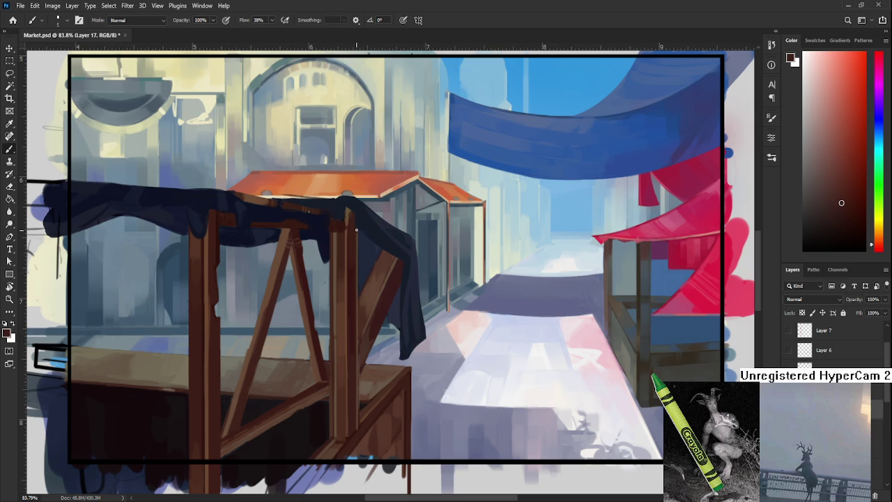
pyautogui.moveTo(353, 428); pyautogui.dragTo(355, 367)
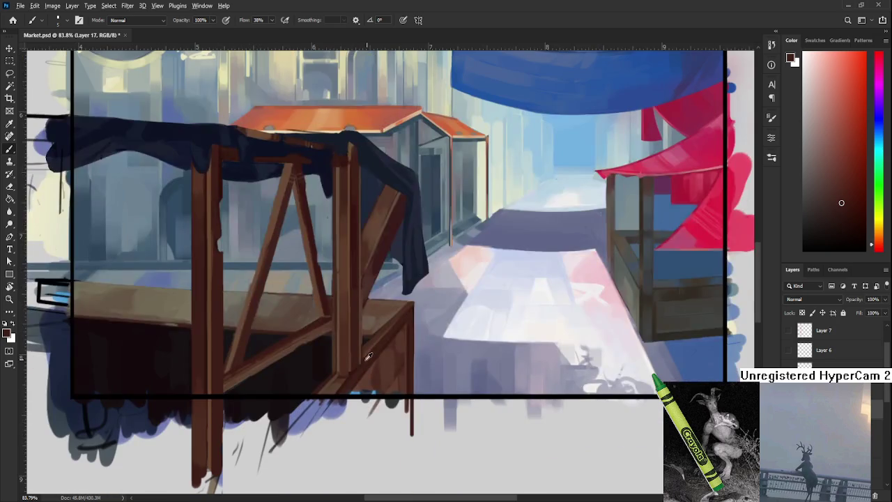
pyautogui.keyDown('alt'); pyautogui.click(351, 370); pyautogui.keyUp('alt')
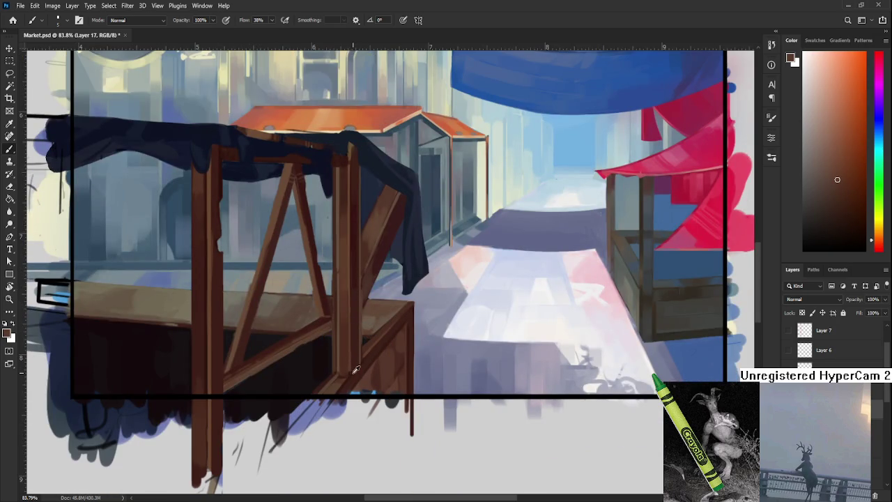
pyautogui.keyDown('alt'); pyautogui.click(352, 371); pyautogui.keyUp('alt')
pyautogui.keyDown('alt'); pyautogui.click(355, 357); pyautogui.keyUp('alt')
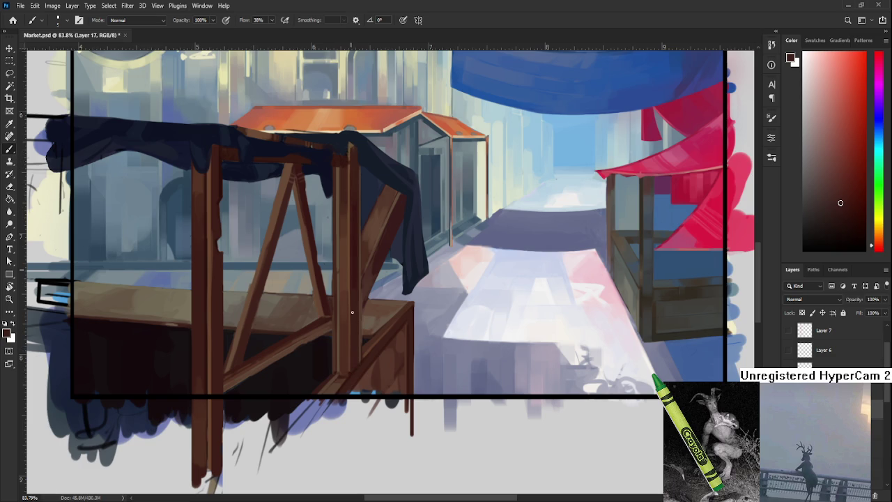
# Zoom around the stall and tilt the painting view about 15° to review the post.
pyautogui.scroll(-2, 355, 368)
pyautogui.scroll(-2, 358, 358)
pyautogui.scroll(-3, 369, 314)
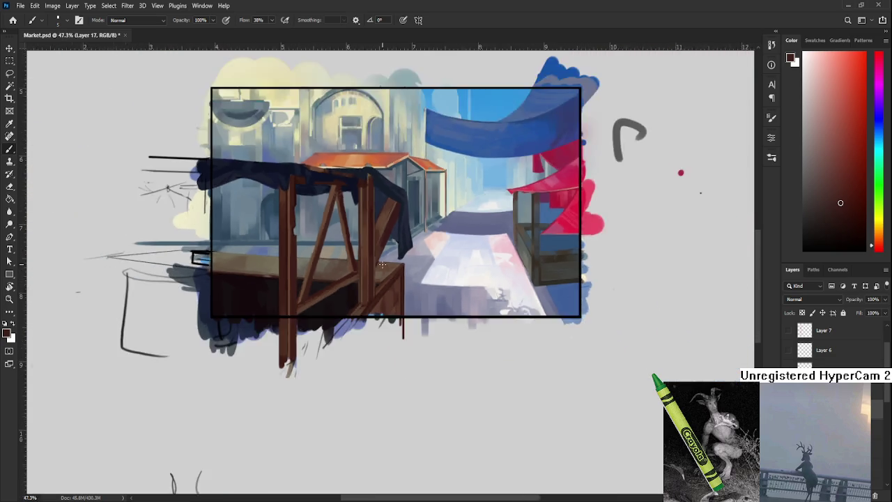
pyautogui.scroll(-2, 376, 267)
pyautogui.scroll(-1, 376, 266)
pyautogui.scroll(4, 376, 269)
pyautogui.scroll(3, 366, 278)
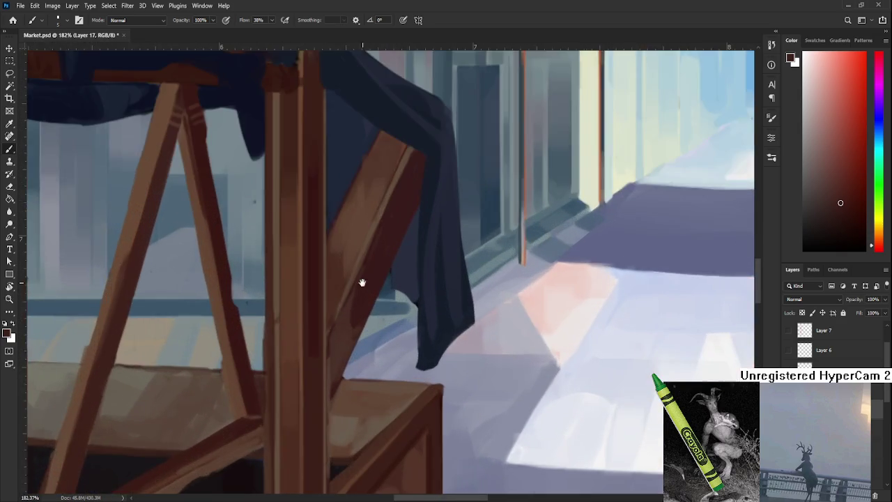
pyautogui.scroll(1, 383, 314)
pyautogui.scroll(-3, 390, 330)
pyautogui.press('r')
pyautogui.moveTo(362, 259)
pyautogui.mouseDown()
pyautogui.moveTo(508, 205)
pyautogui.moveTo(398, 239)
pyautogui.mouseUp()
pyautogui.scroll(-2, 279, 279)
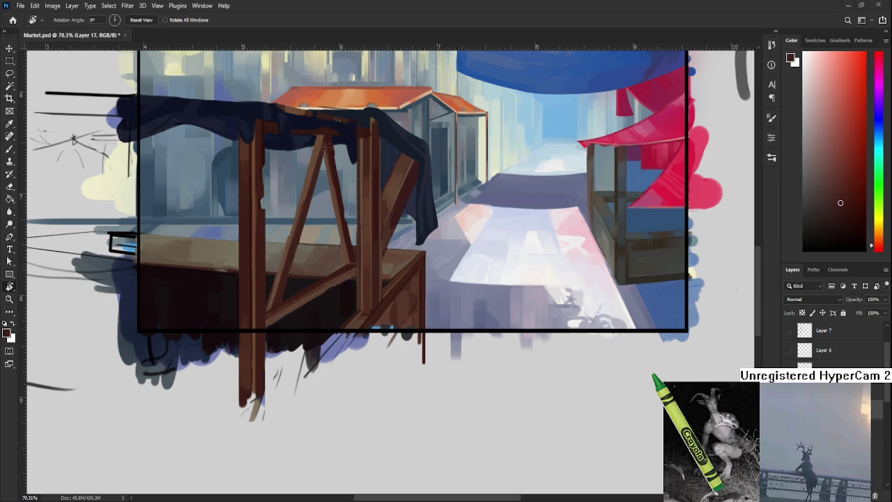
pyautogui.scroll(2, 374, 239)
# Paint a darker reddish-brown stroke down the central post, redoing the first attempt.
pyautogui.scroll(1, 374, 239)
pyautogui.scroll(2, 355, 240)
pyautogui.press('b')
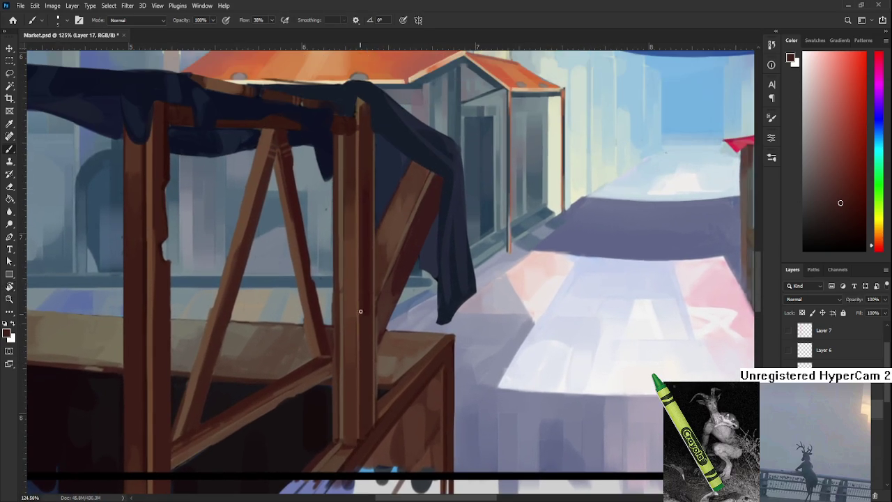
pyautogui.keyDown('alt'); pyautogui.click(350, 209); pyautogui.keyUp('alt')
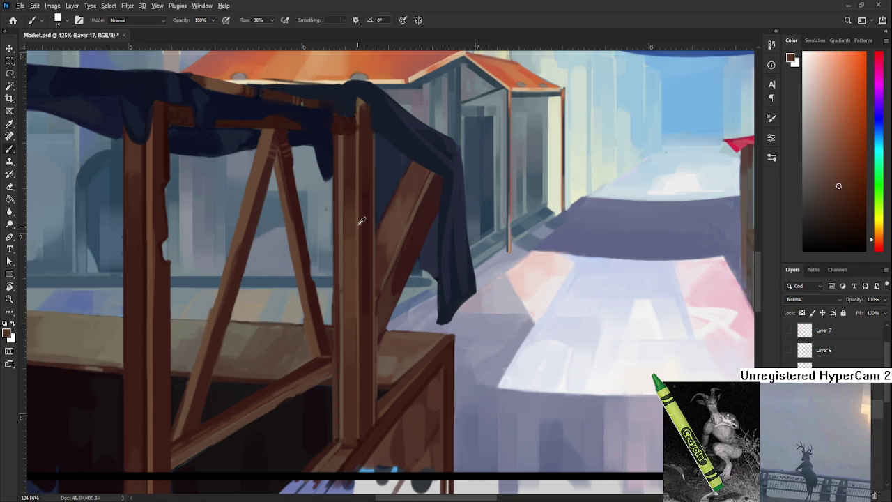
pyautogui.keyDown('alt'); pyautogui.click(362, 221); pyautogui.keyUp('alt')
pyautogui.moveTo(350, 211); pyautogui.dragTo(349, 364)
pyautogui.hotkey('ctrl', 'z')
pyautogui.moveTo(348, 263); pyautogui.dragTo(345, 408)
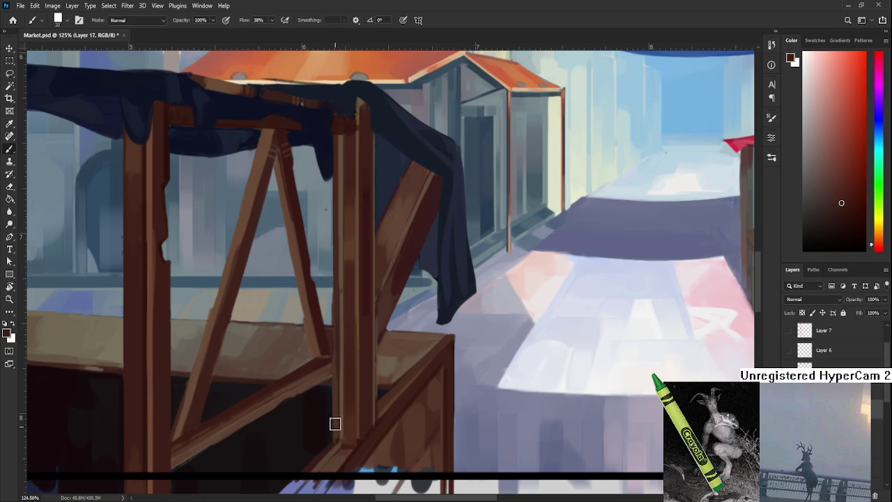
# Add a lighter warm-brown stroke down the post, undoing a second unwanted stroke.
pyautogui.keyDown('alt'); pyautogui.click(352, 241); pyautogui.keyUp('alt')
pyautogui.moveTo(349, 249); pyautogui.dragTo(347, 346)
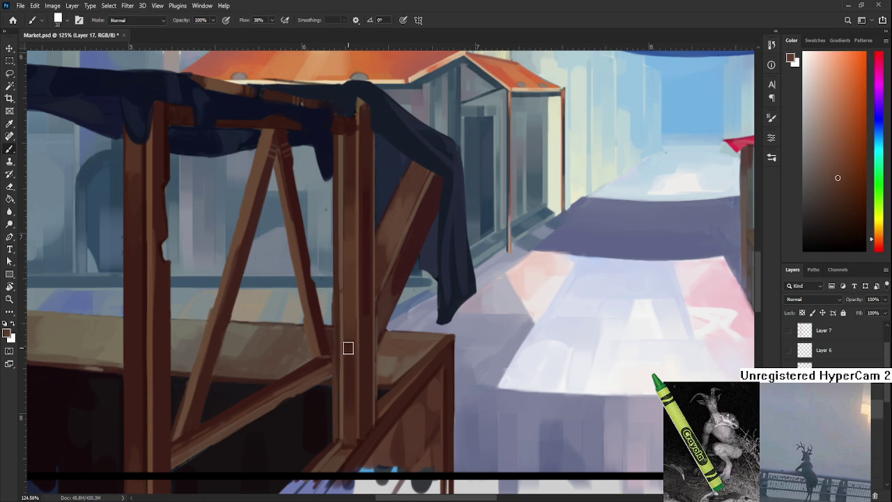
pyautogui.scroll(3, 347, 341)
pyautogui.keyDown('alt'); pyautogui.click(351, 279); pyautogui.keyUp('alt')
pyautogui.keyDown('alt'); pyautogui.click(351, 245); pyautogui.keyUp('alt')
pyautogui.moveTo(349, 256); pyautogui.dragTo(348, 361)
pyautogui.hotkey('ctrl', 'z')
# Lay darker brown strokes down the middle and lower part of the post.
pyautogui.keyDown('alt'); pyautogui.click(348, 368); pyautogui.keyUp('alt')
pyautogui.keyDown('alt'); pyautogui.click(348, 249); pyautogui.keyUp('alt')
pyautogui.moveTo(349, 279); pyautogui.dragTo(347, 357)
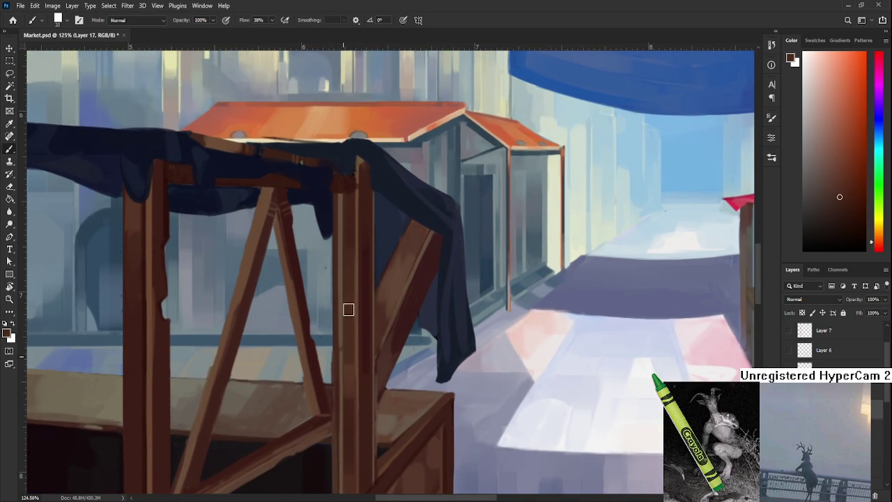
pyautogui.moveTo(353, 318); pyautogui.dragTo(348, 368)
pyautogui.keyDown('alt'); pyautogui.click(351, 367); pyautogui.keyUp('alt')
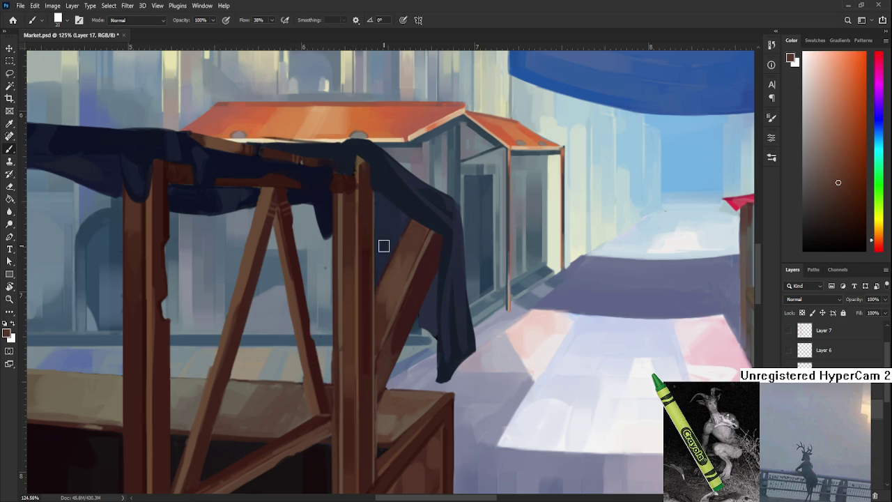
# Sample several browns and an orange-brown along the post to compare shades.
pyautogui.scroll(-3, 363, 307)
pyautogui.keyDown('alt'); pyautogui.click(358, 327); pyautogui.keyUp('alt')
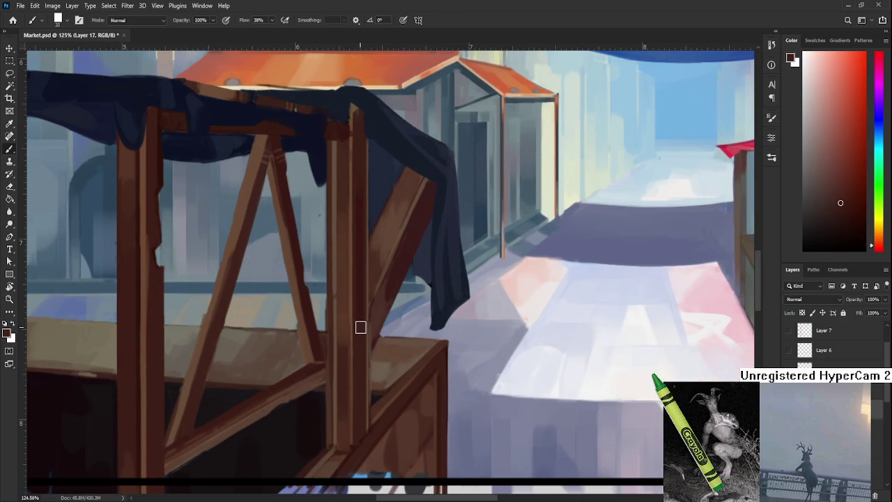
pyautogui.scroll(3, 367, 237)
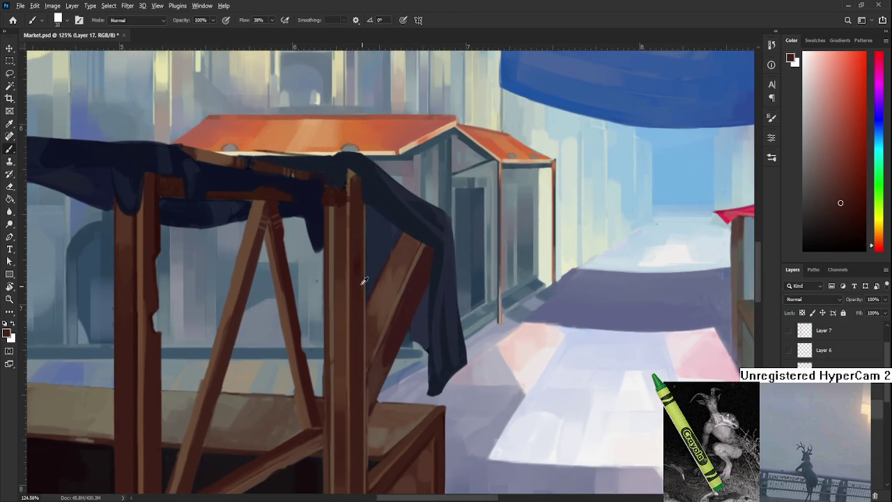
pyautogui.keyDown('alt'); pyautogui.click(359, 263); pyautogui.keyUp('alt')
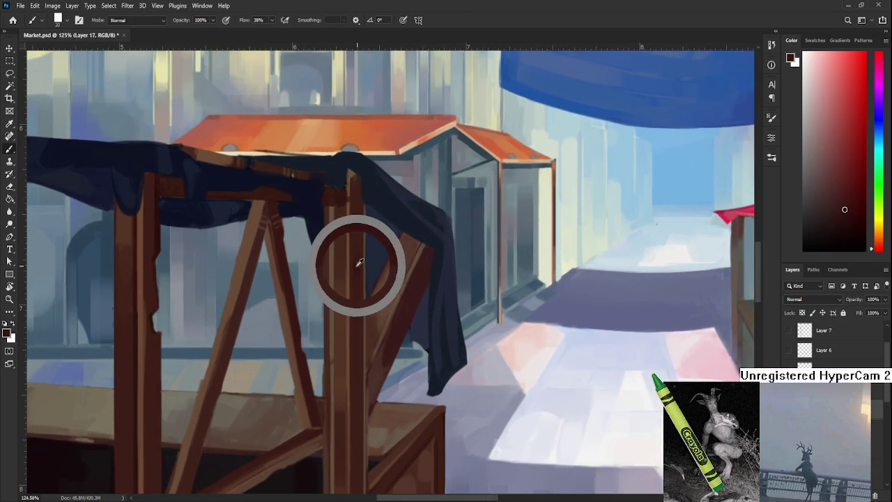
pyautogui.keyDown('alt'); pyautogui.click(351, 342); pyautogui.keyUp('alt')
pyautogui.scroll(-3, 342, 334)
pyautogui.scroll(1, 355, 335)
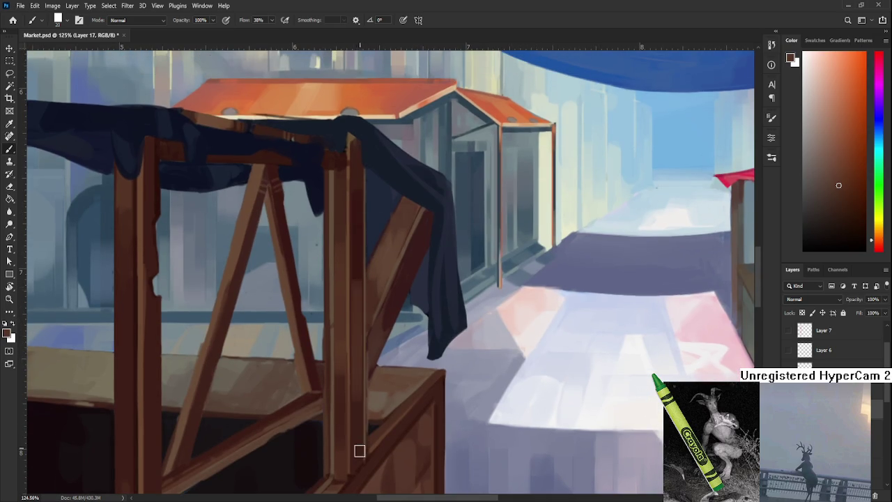
pyautogui.scroll(3, 359, 331)
pyautogui.keyDown('alt'); pyautogui.click(340, 347); pyautogui.keyUp('alt')
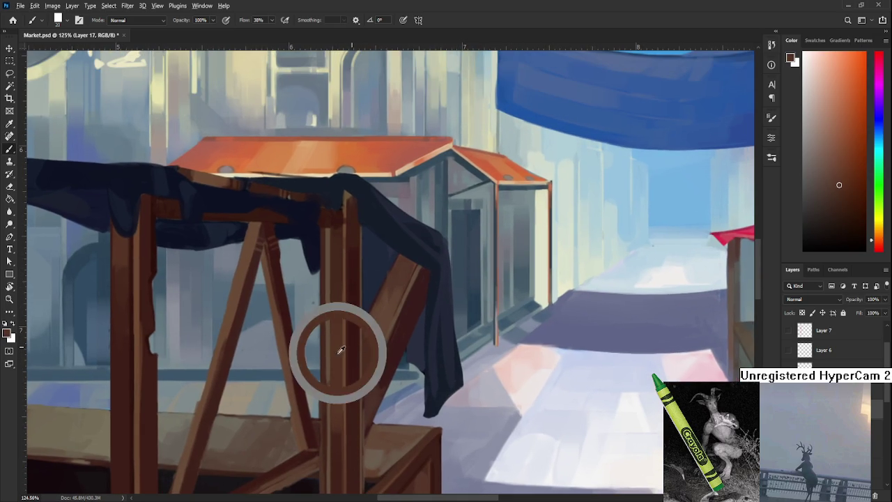
pyautogui.keyDown('alt'); pyautogui.click(345, 347); pyautogui.keyUp('alt')
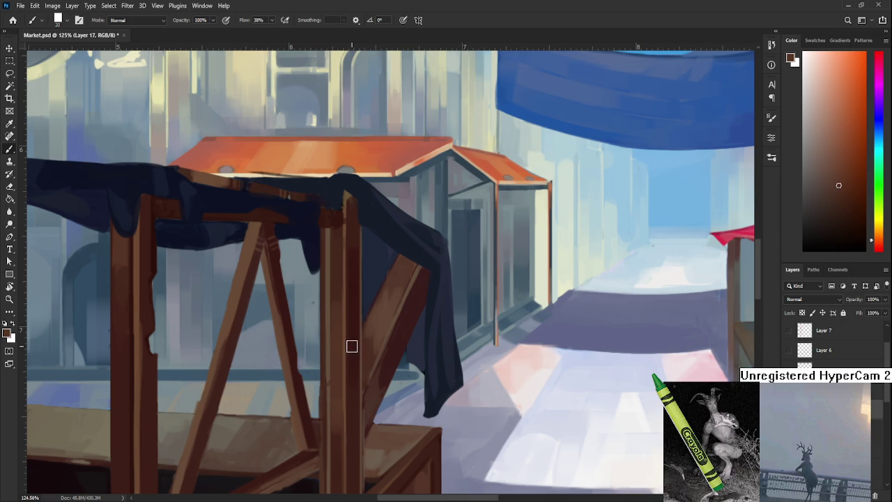
# Pick darker browns from the post while adjusting the view so the roof sits near the top.
pyautogui.moveTo(358, 374)
pyautogui.mouseDown()
pyautogui.moveTo(359, 352)
pyautogui.moveTo(348, 369)
pyautogui.moveTo(362, 331)
pyautogui.mouseUp()
pyautogui.keyDown('alt'); pyautogui.click(357, 334); pyautogui.keyUp('alt')
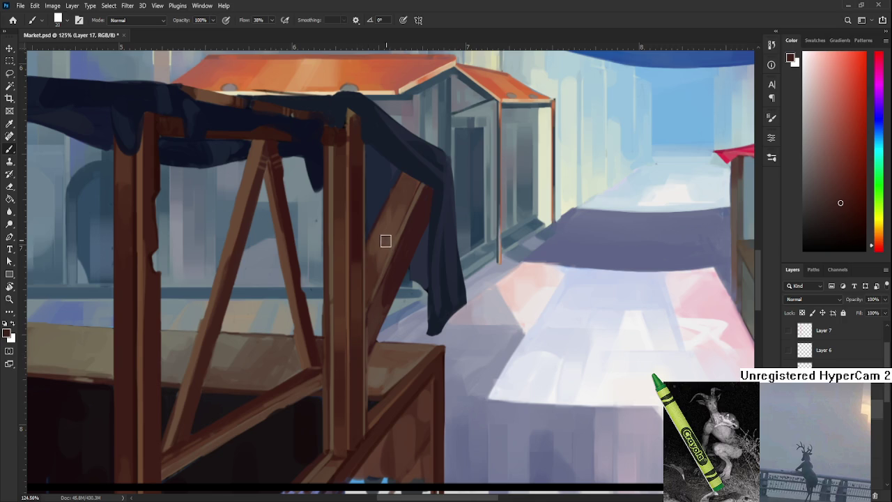
pyautogui.moveTo(363, 277); pyautogui.dragTo(362, 359)
pyautogui.keyDown('alt'); pyautogui.click(358, 347); pyautogui.keyUp('alt')
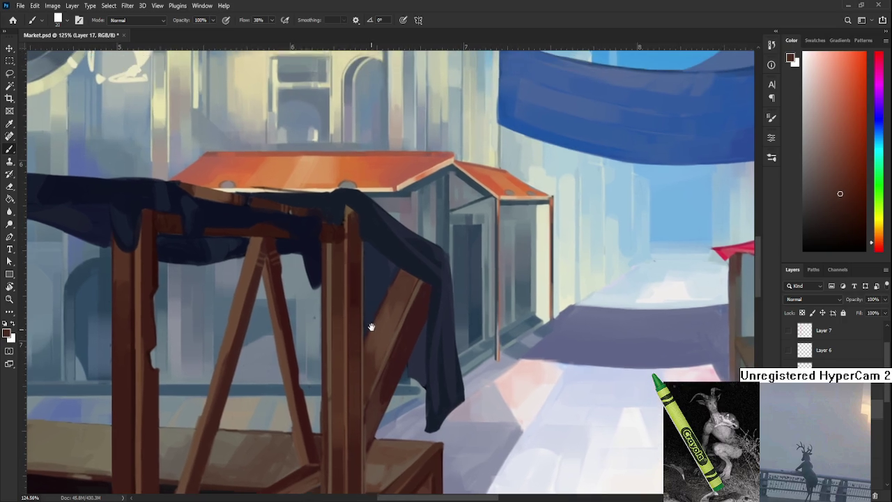
pyautogui.moveTo(373, 305); pyautogui.dragTo(370, 324)
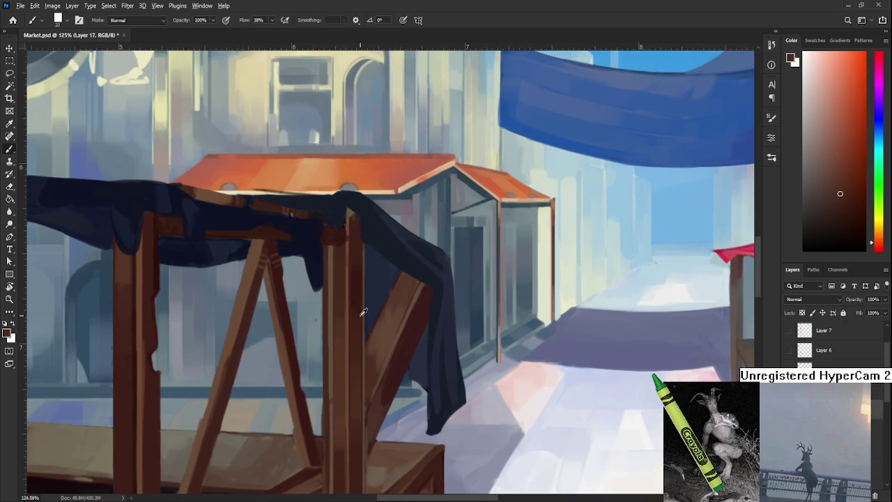
pyautogui.keyDown('alt'); pyautogui.click(358, 309); pyautogui.keyUp('alt')
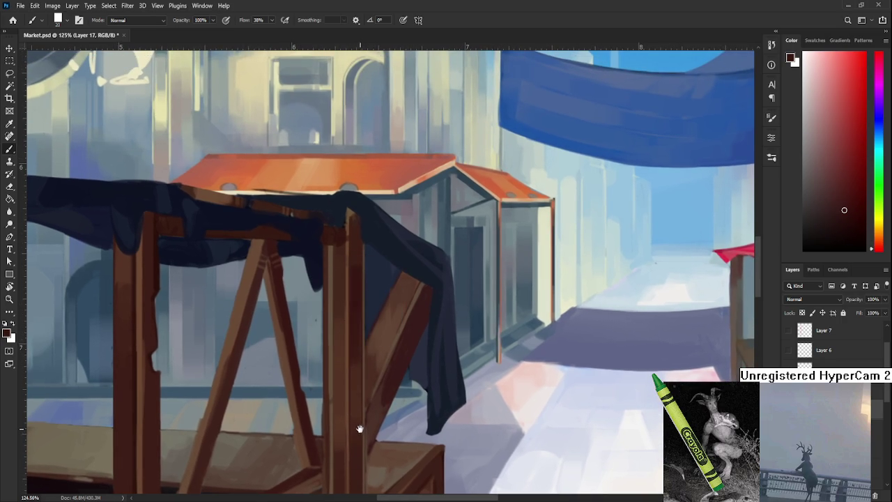
pyautogui.moveTo(358, 428); pyautogui.dragTo(363, 330)
pyautogui.scroll(-2, 421, 301)
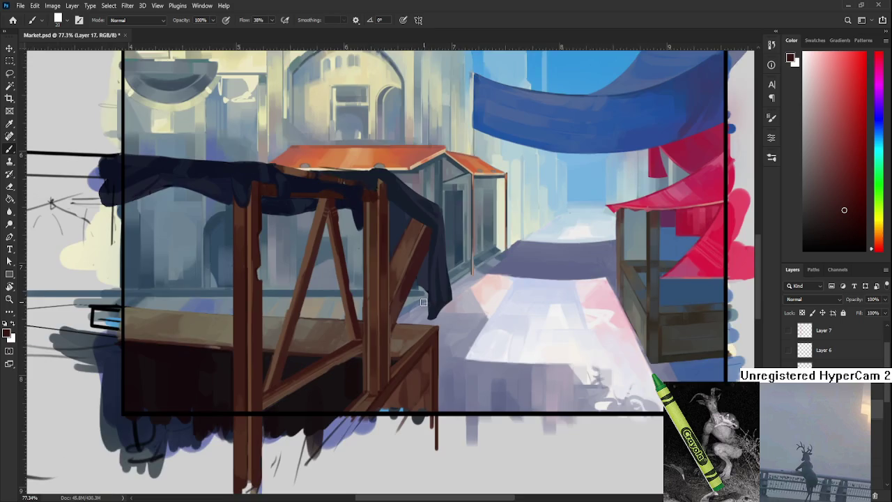
# Zoom in on the left stall's lower posts and sample their browns.
pyautogui.scroll(-2, 421, 302)
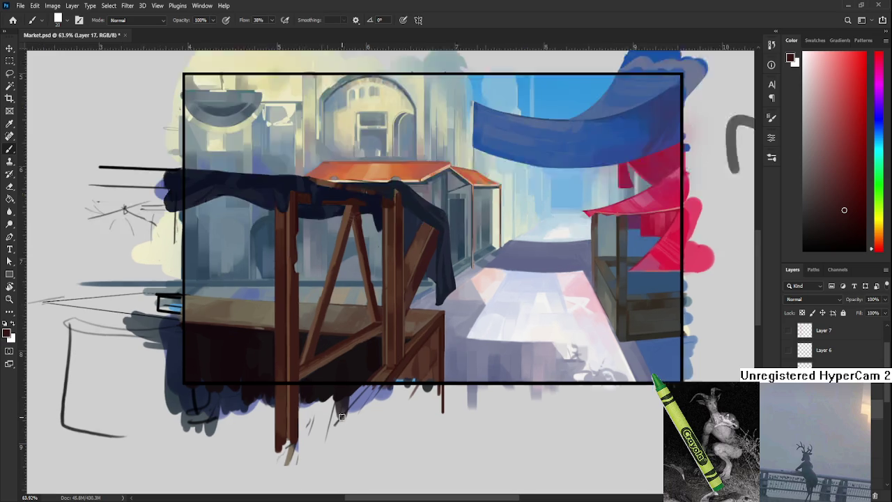
pyautogui.moveTo(488, 313); pyautogui.dragTo(578, 272)
pyautogui.moveTo(432, 370); pyautogui.dragTo(315, 431)
pyautogui.scroll(-3, 314, 432)
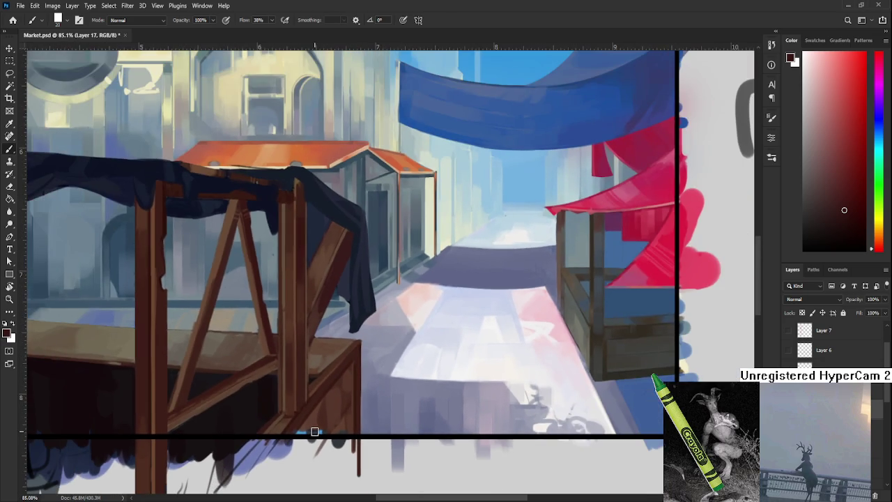
pyautogui.keyDown('alt'); pyautogui.click(316, 384); pyautogui.keyUp('alt')
pyautogui.keyDown('alt'); pyautogui.click(279, 408); pyautogui.keyUp('alt')
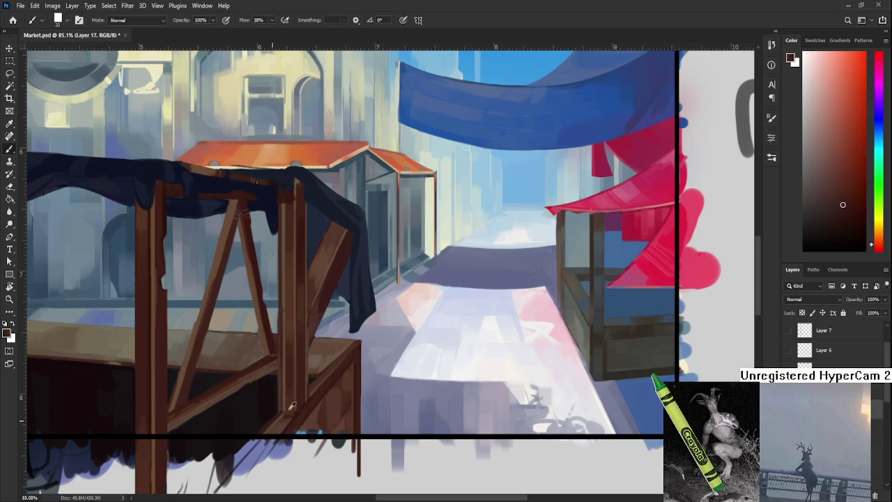
pyautogui.keyDown('alt'); pyautogui.click(292, 413); pyautogui.keyUp('alt')
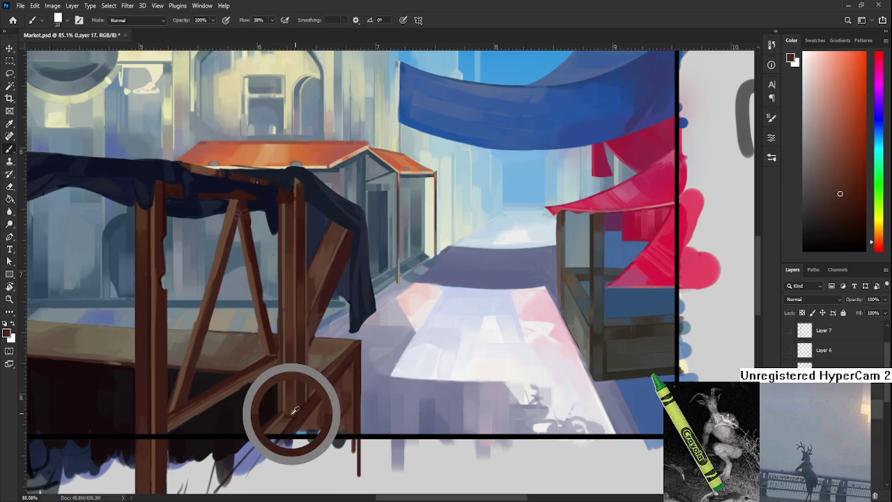
pyautogui.moveTo(291, 413); pyautogui.dragTo(288, 405)
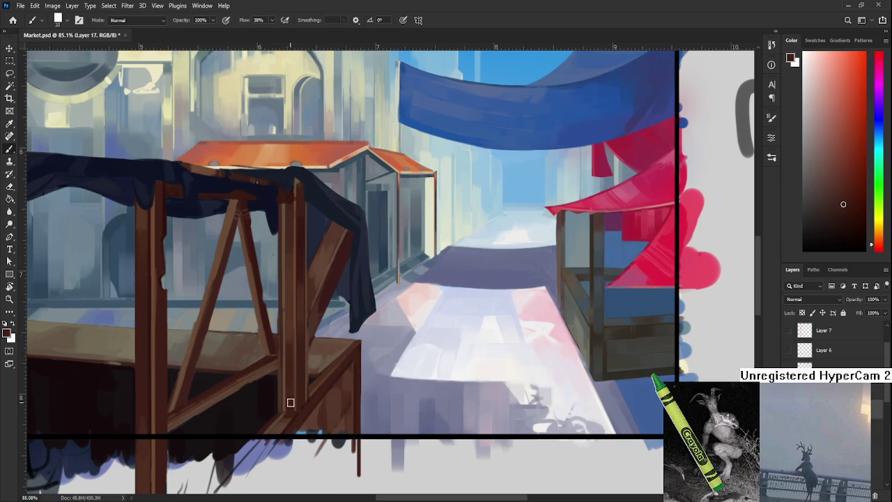
# Paint brown highlights along the left stall's wooden posts.
pyautogui.keyDown('alt'); pyautogui.click(296, 397); pyautogui.keyUp('alt')
pyautogui.scroll(2, 294, 383)
pyautogui.keyDown('alt'); pyautogui.click(292, 377); pyautogui.keyUp('alt')
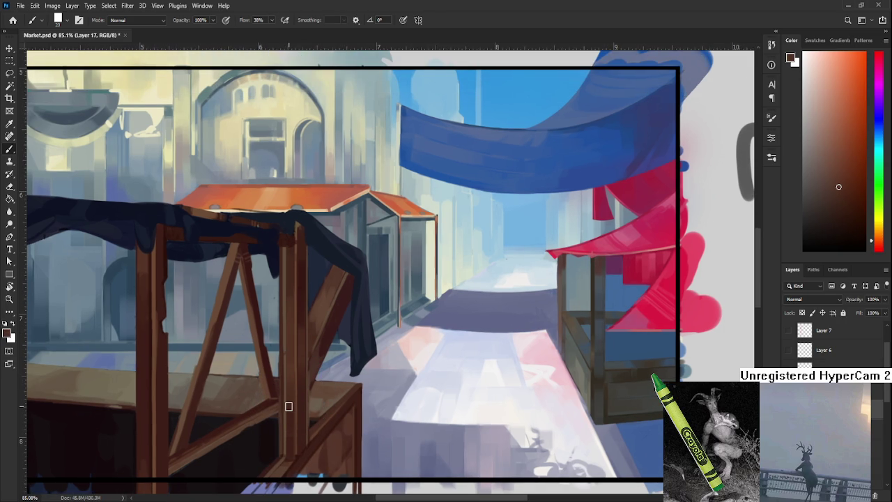
pyautogui.scroll(-3, 287, 405)
pyautogui.keyDown('alt'); pyautogui.click(284, 401); pyautogui.keyUp('alt')
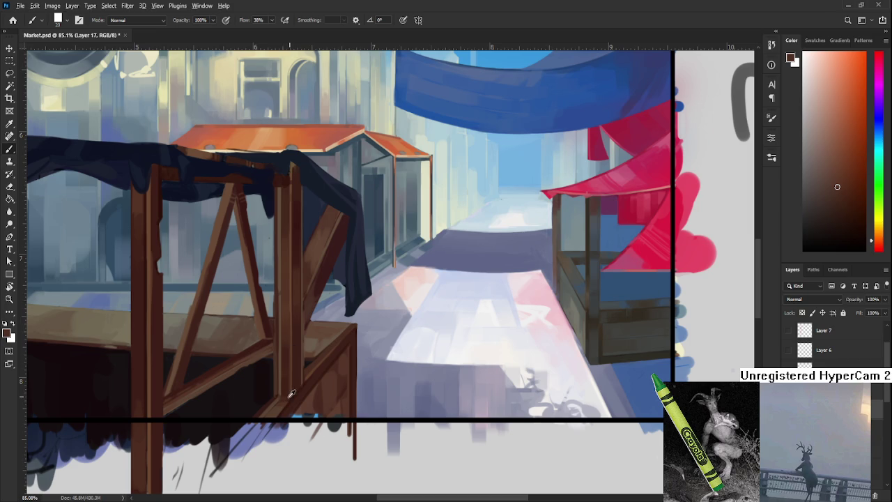
pyautogui.keyDown('alt'); pyautogui.click(279, 392); pyautogui.keyUp('alt')
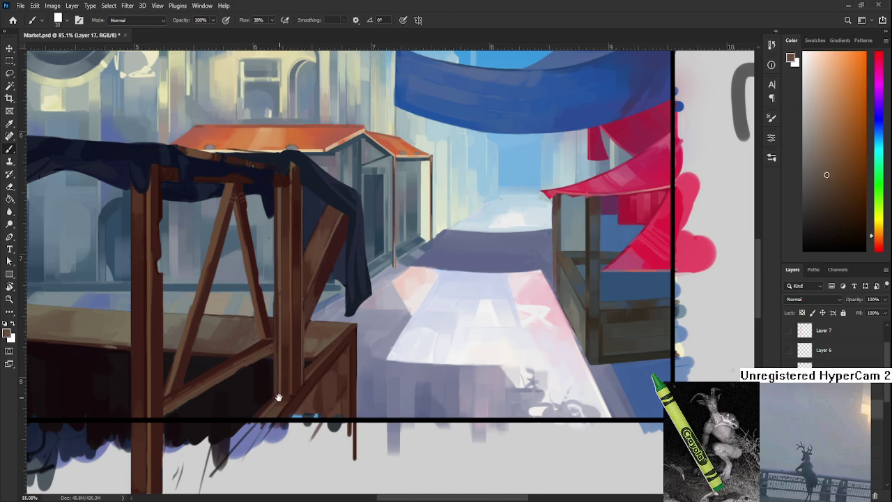
pyautogui.moveTo(279, 396); pyautogui.dragTo(299, 374)
pyautogui.keyDown('alt'); pyautogui.click(298, 371); pyautogui.keyUp('alt')
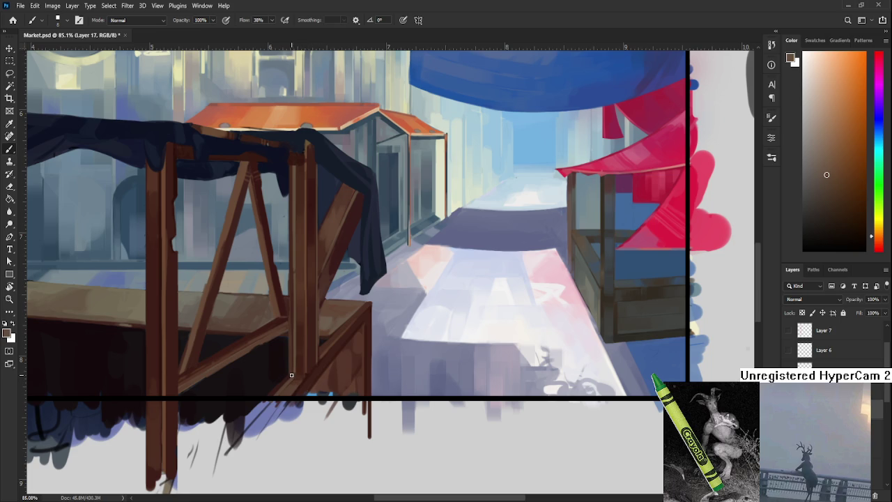
# Add lighter brown highlights to the stall's lower crossbeams, sharpening their edges.
pyautogui.moveTo(321, 377); pyautogui.dragTo(287, 393)
pyautogui.keyDown('alt'); pyautogui.click(302, 374); pyautogui.keyUp('alt')
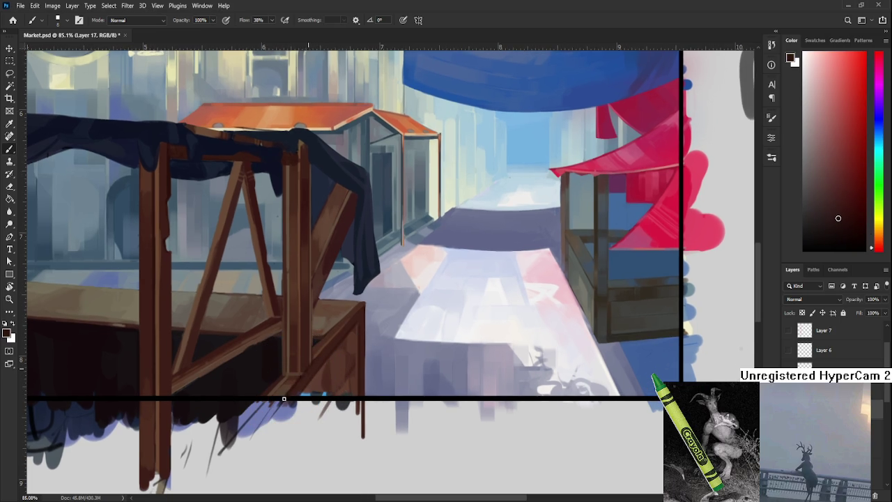
pyautogui.keyDown('alt'); pyautogui.click(313, 368); pyautogui.keyUp('alt')
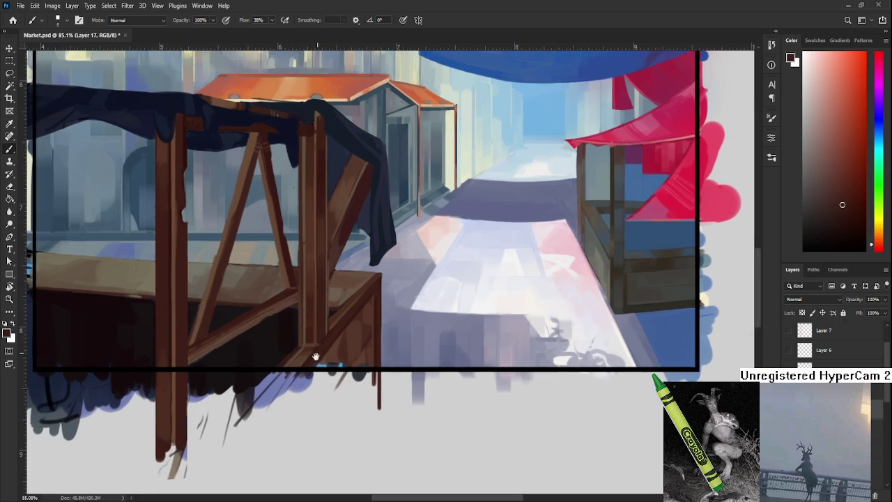
pyautogui.moveTo(298, 385); pyautogui.dragTo(314, 358)
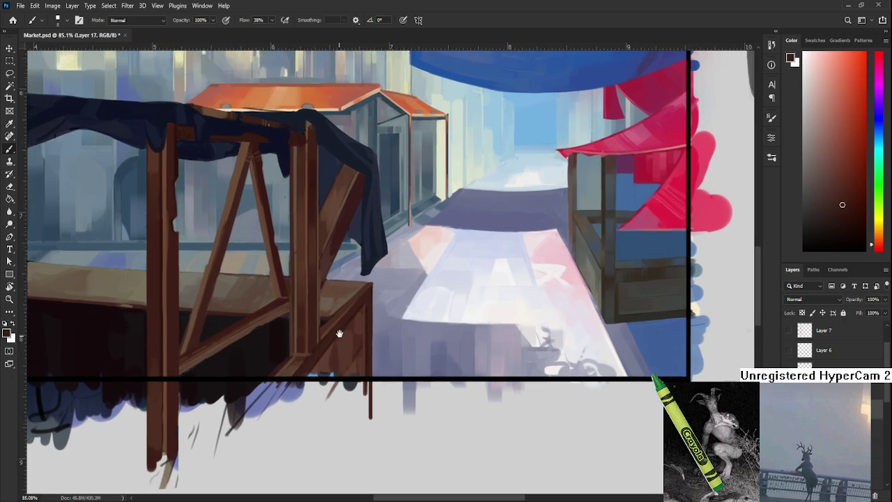
pyautogui.moveTo(344, 325)
pyautogui.mouseDown()
pyautogui.moveTo(317, 357)
pyautogui.moveTo(305, 348)
pyautogui.mouseUp()
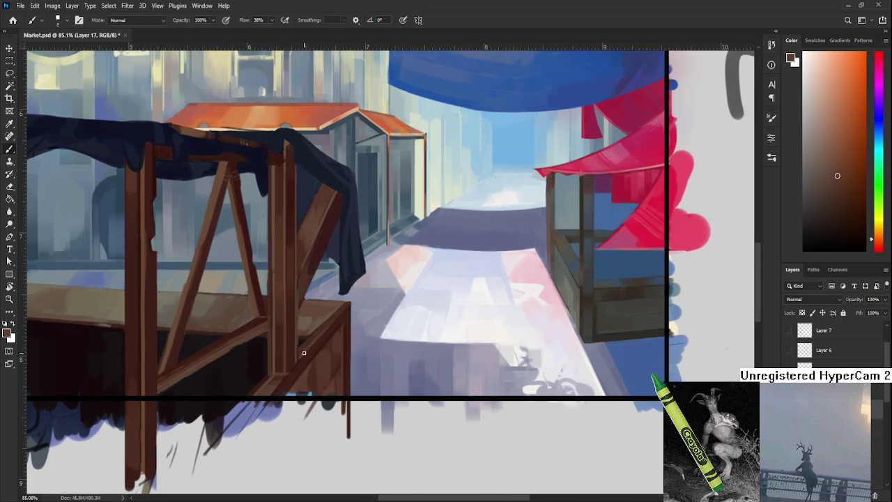
pyautogui.keyDown('alt'); pyautogui.click(309, 339); pyautogui.keyUp('alt')
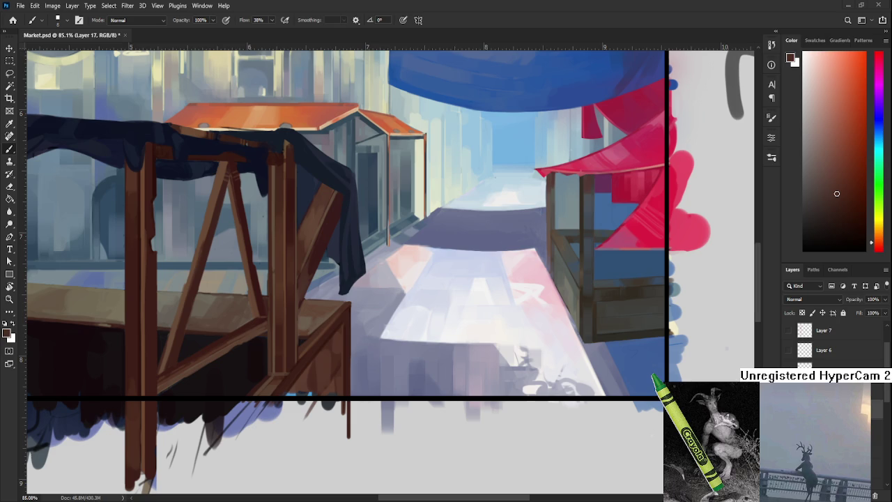
pyautogui.scroll(-3, 393, 369)
pyautogui.scroll(-2, 502, 293)
# Sample darker browns from the diagonal brace and enlarge the brush.
pyautogui.scroll(2, 572, 269)
pyautogui.scroll(3, 349, 338)
pyautogui.scroll(1, 349, 338)
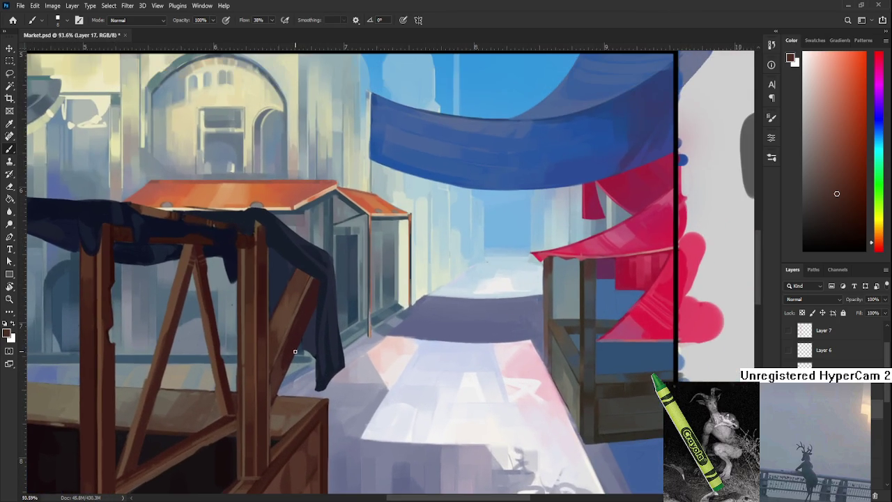
pyautogui.keyDown('alt'); pyautogui.click(273, 392); pyautogui.keyUp('alt')
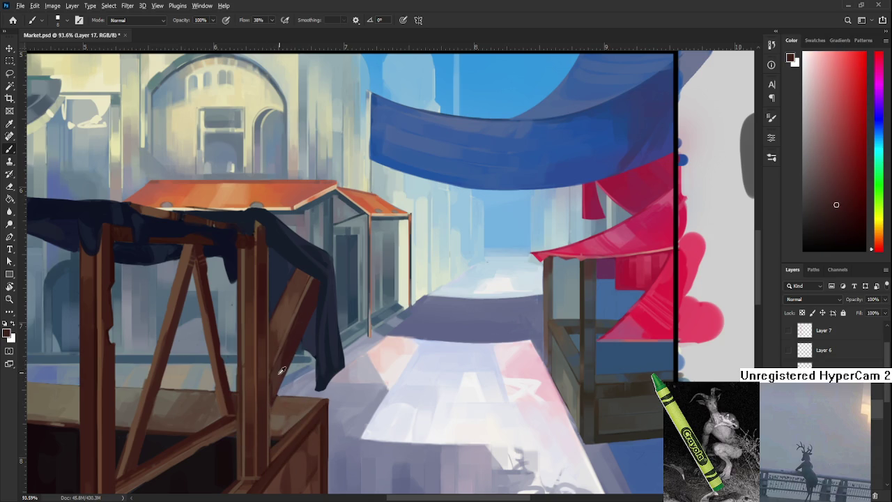
pyautogui.keyDown('alt'); pyautogui.click(274, 381); pyautogui.keyUp('alt')
pyautogui.keyDown('alt'); pyautogui.click(273, 399); pyautogui.keyUp('alt')
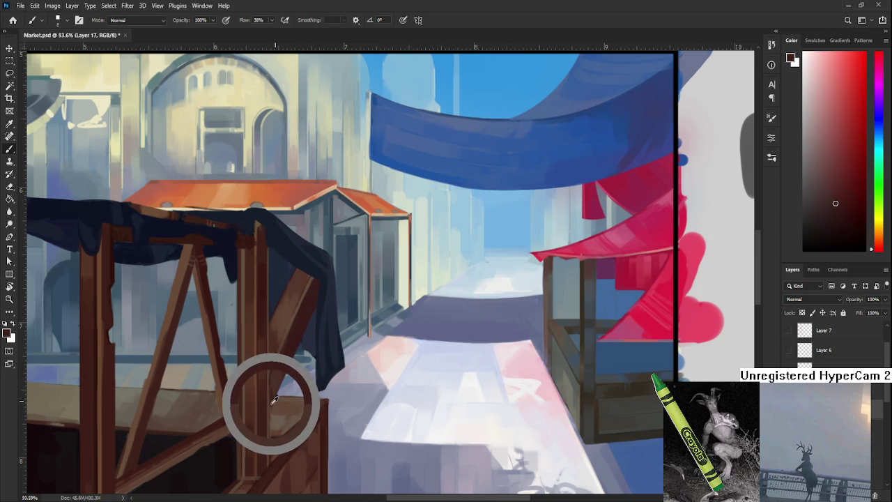
pyautogui.keyDown('alt'); pyautogui.click(287, 354); pyautogui.keyUp('alt')
pyautogui.moveTo(289, 355)
pyautogui.mouseDown()
pyautogui.moveTo(287, 326)
pyautogui.moveTo(261, 358)
pyautogui.mouseUp()
pyautogui.keyDown('alt'); pyautogui.click(280, 332); pyautogui.keyUp('alt')
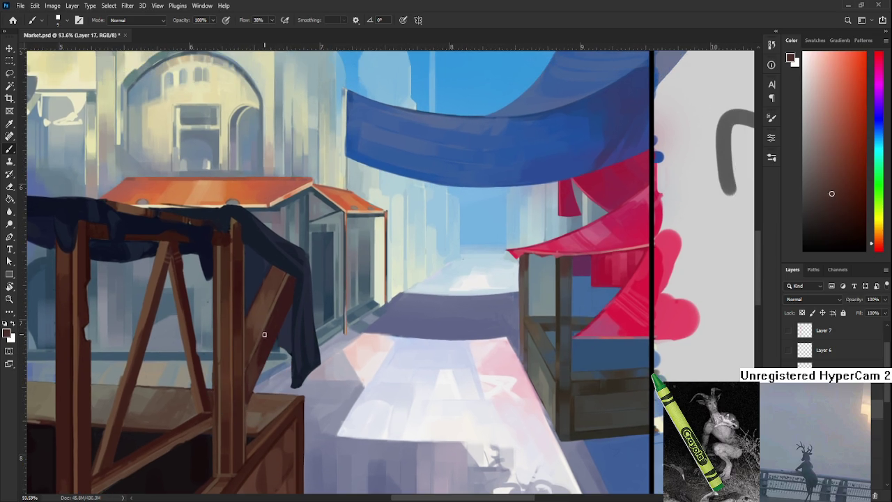
pyautogui.press(']')
pyautogui.press(']')
# Shade the brace under the cloth by alternating lighter and darker wood browns.
pyautogui.keyDown('alt'); pyautogui.click(263, 347); pyautogui.keyUp('alt')
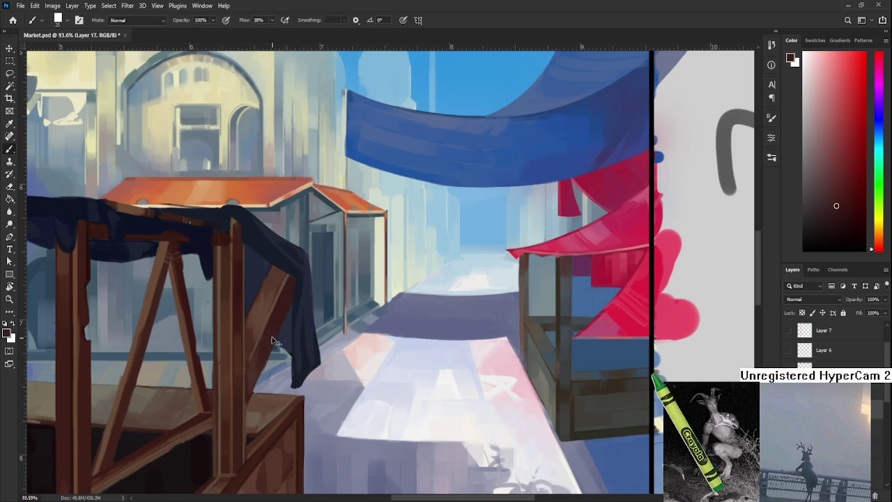
pyautogui.moveTo(279, 328); pyautogui.dragTo(260, 384)
pyautogui.keyDown('alt'); pyautogui.click(259, 380); pyautogui.keyUp('alt')
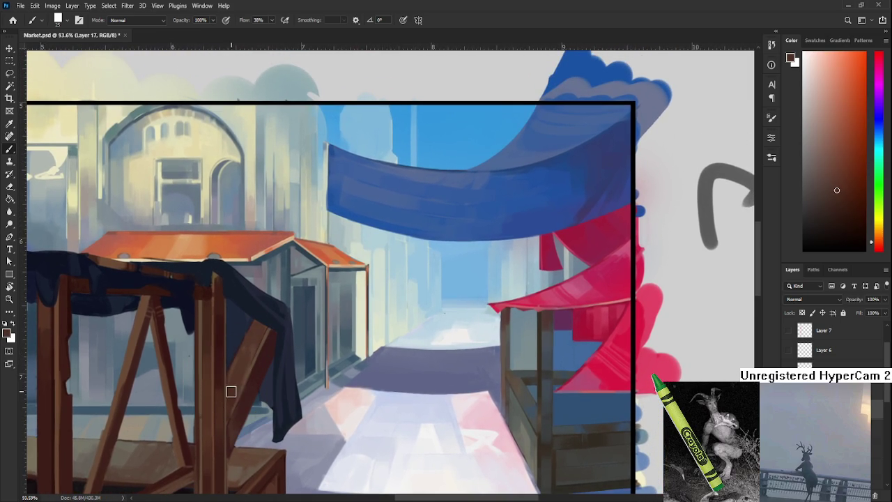
pyautogui.keyDown('alt'); pyautogui.click(250, 342); pyautogui.keyUp('alt')
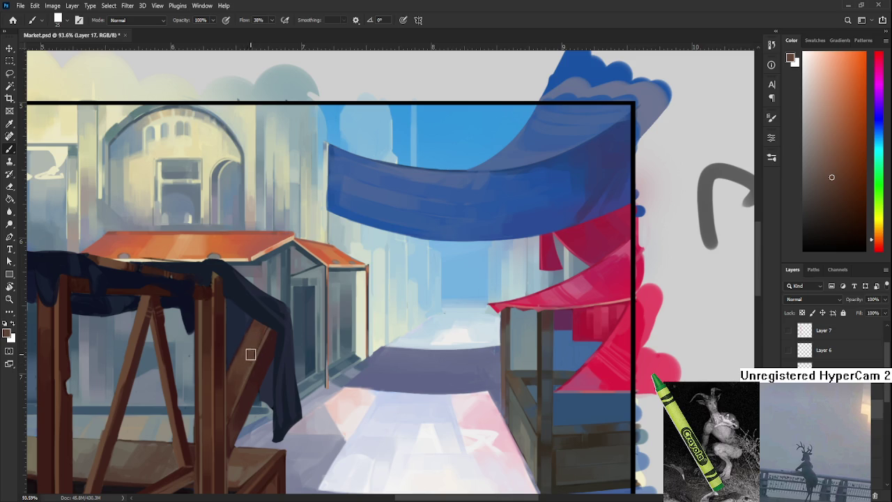
pyautogui.keyDown('alt'); pyautogui.click(254, 353); pyautogui.keyUp('alt')
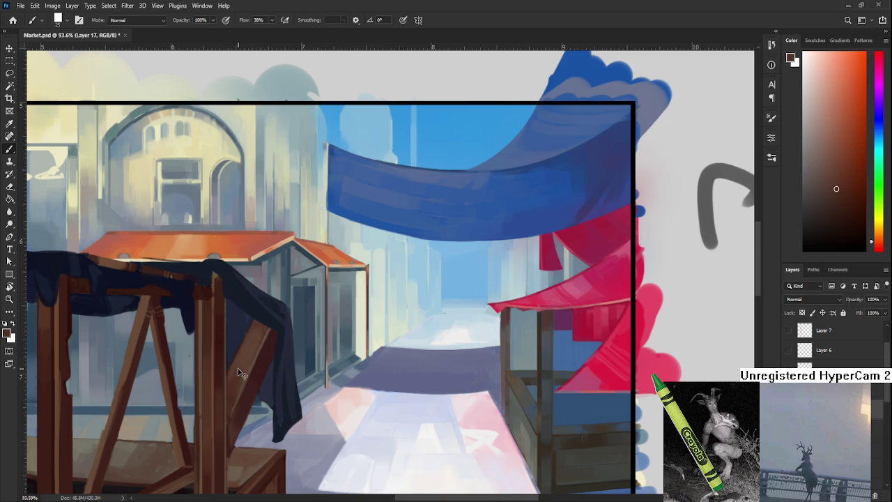
pyautogui.keyDown('alt'); pyautogui.click(243, 365); pyautogui.keyUp('alt')
pyautogui.keyDown('alt'); pyautogui.click(242, 366); pyautogui.keyUp('alt')
pyautogui.keyDown('alt'); pyautogui.click(249, 364); pyautogui.keyUp('alt')
pyautogui.keyDown('alt'); pyautogui.click(248, 355); pyautogui.keyUp('alt')
# Refine the brace with further wood shades and the dark red from the cloth.
pyautogui.keyDown('alt'); pyautogui.click(243, 360); pyautogui.keyUp('alt')
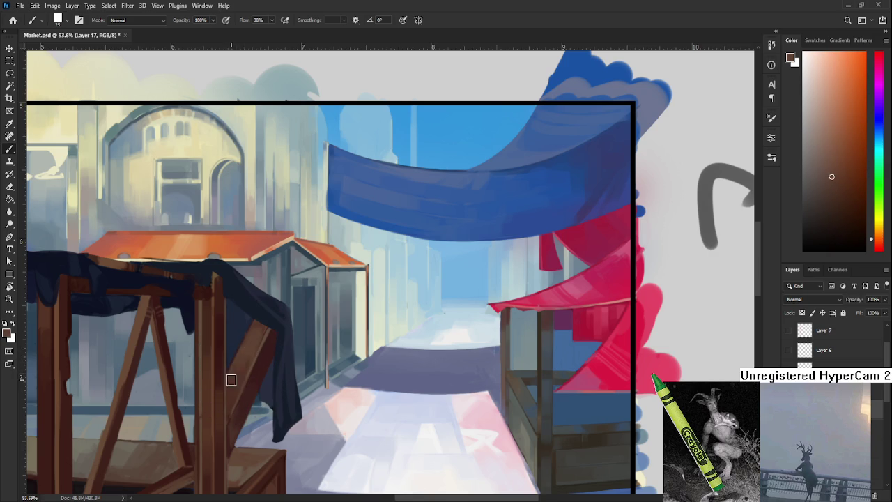
pyautogui.keyDown('alt'); pyautogui.click(241, 368); pyautogui.keyUp('alt')
pyautogui.keyDown('alt'); pyautogui.click(231, 395); pyautogui.keyUp('alt')
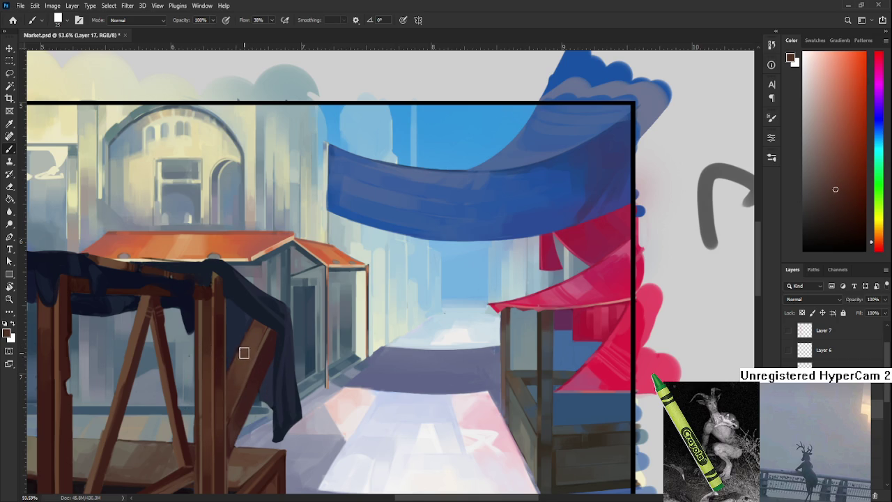
pyautogui.moveTo(246, 356); pyautogui.dragTo(257, 347)
pyautogui.keyDown('alt'); pyautogui.click(261, 336); pyautogui.keyUp('alt')
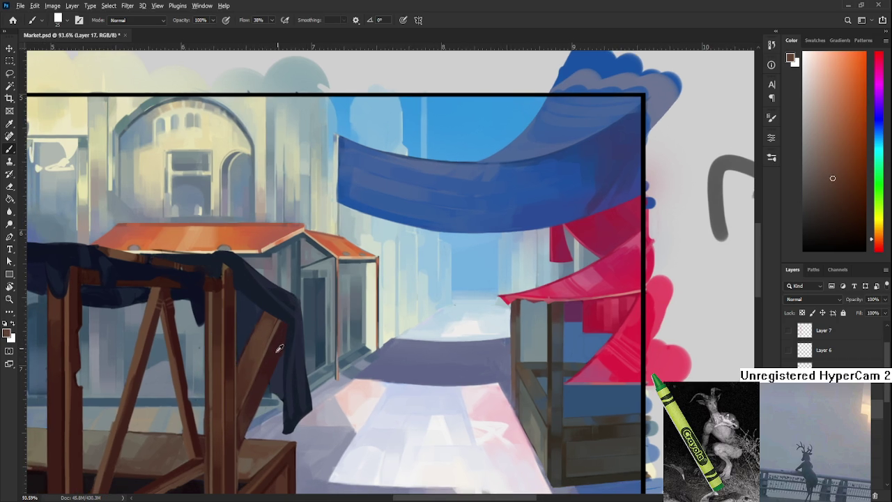
pyautogui.keyDown('alt'); pyautogui.click(277, 354); pyautogui.keyUp('alt')
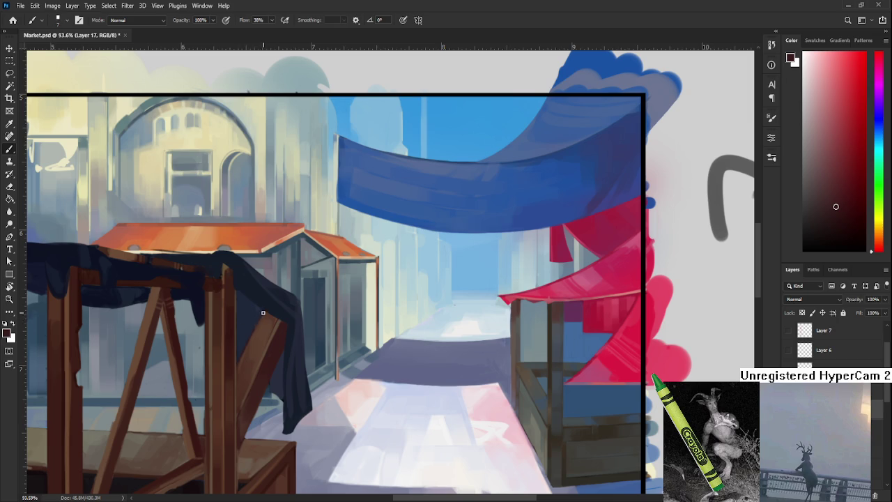
# Rotate the canvas view around and back to level, then zoom in.
pyautogui.press('r')
pyautogui.moveTo(258, 329); pyautogui.dragTo(279, 328)
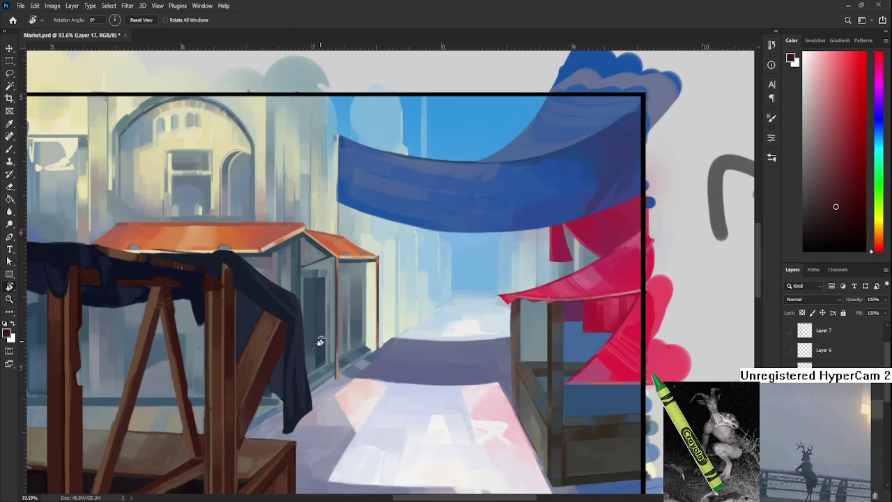
pyautogui.scroll(1, 334, 299)
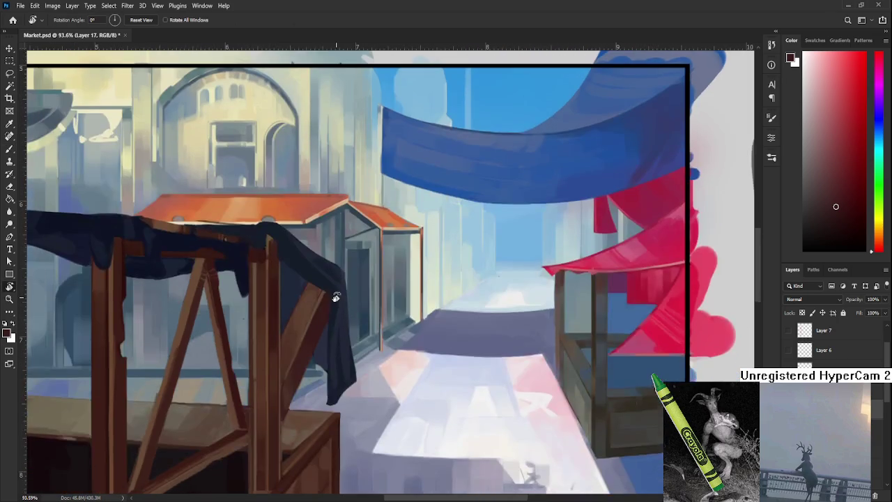
pyautogui.scroll(3, 335, 298)
pyautogui.press('b')
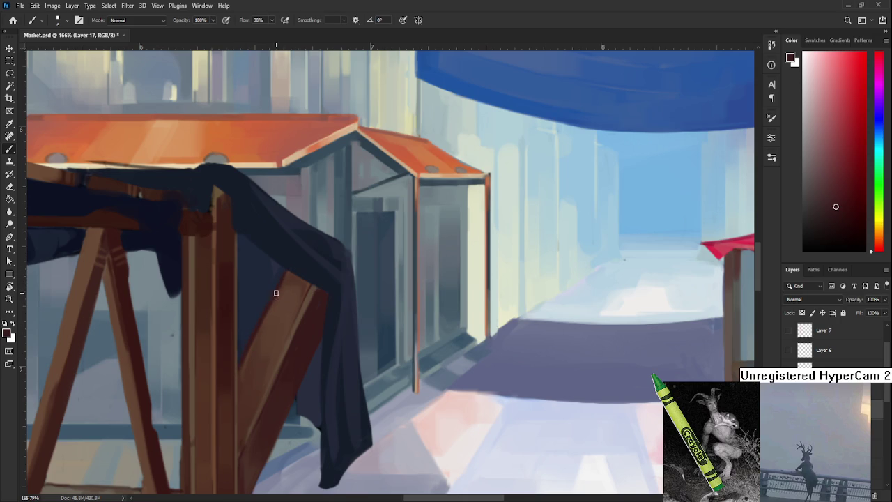
# Repaint the brace alternating orange-brown lit faces and dark red shadows.
pyautogui.moveTo(283, 276); pyautogui.dragTo(256, 335)
pyautogui.keyDown('alt'); pyautogui.click(254, 304); pyautogui.keyUp('alt')
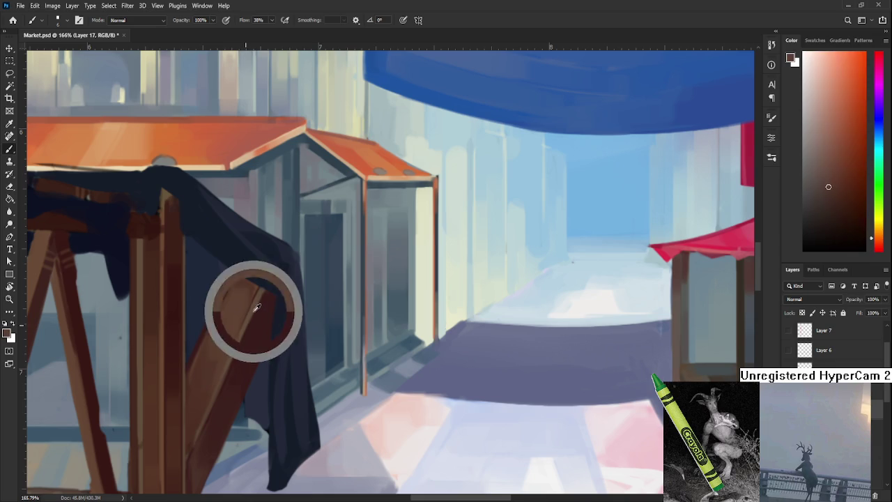
pyautogui.moveTo(214, 391)
pyautogui.mouseDown()
pyautogui.moveTo(249, 325)
pyautogui.moveTo(242, 350)
pyautogui.mouseUp()
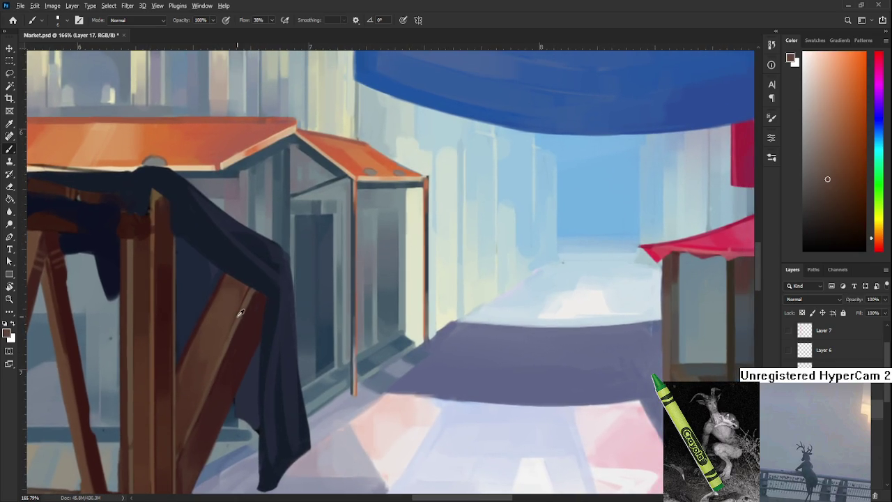
pyautogui.keyDown('alt'); pyautogui.click(239, 339); pyautogui.keyUp('alt')
pyautogui.keyDown('alt'); pyautogui.click(245, 307); pyautogui.keyUp('alt')
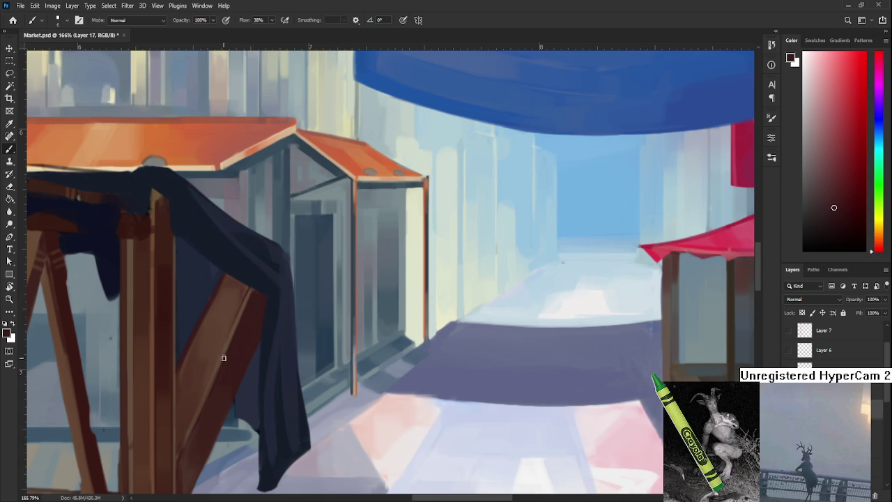
pyautogui.keyDown('alt'); pyautogui.click(238, 316); pyautogui.keyUp('alt')
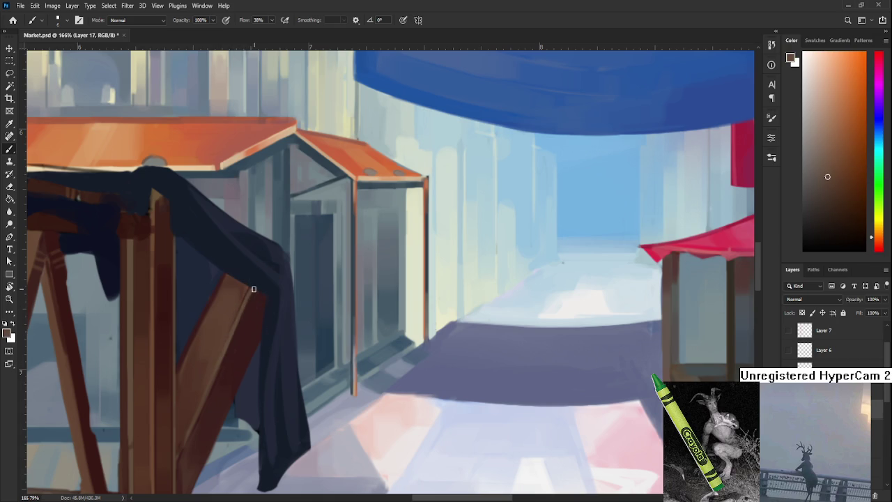
pyautogui.keyDown('alt'); pyautogui.click(251, 298); pyautogui.keyUp('alt')
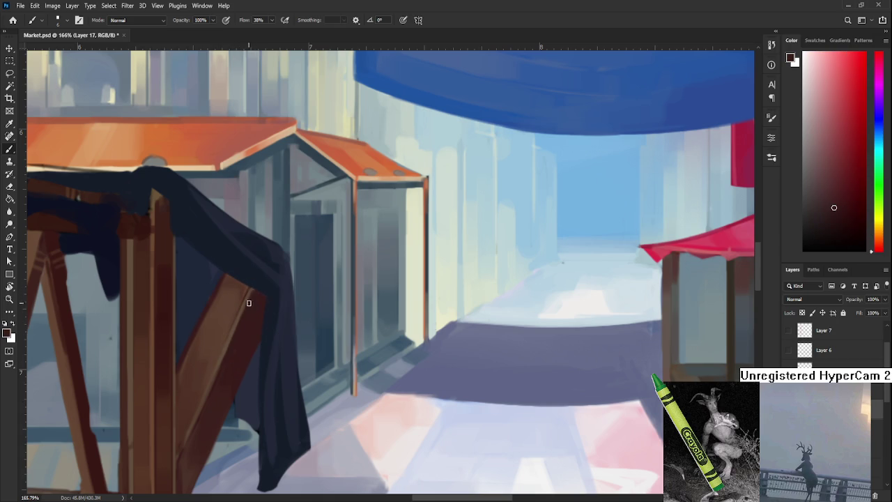
pyautogui.keyDown('alt'); pyautogui.click(253, 290); pyautogui.keyUp('alt')
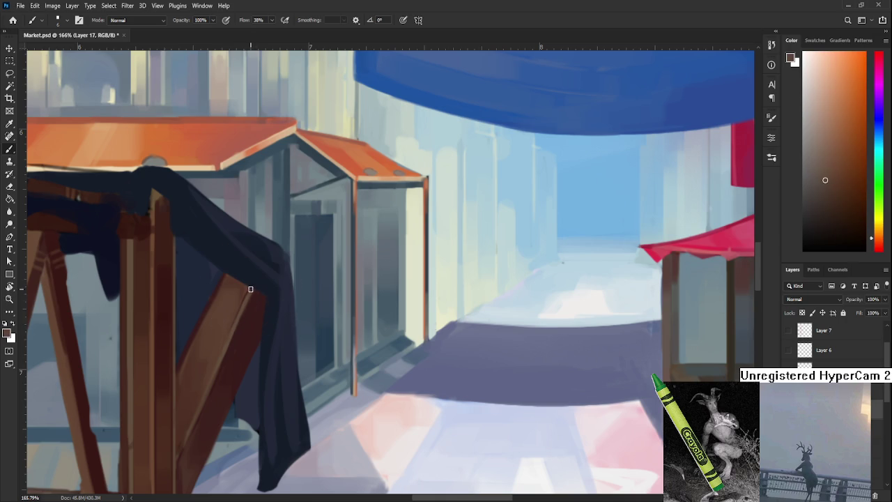
pyautogui.keyDown('alt'); pyautogui.click(251, 305); pyautogui.keyUp('alt')
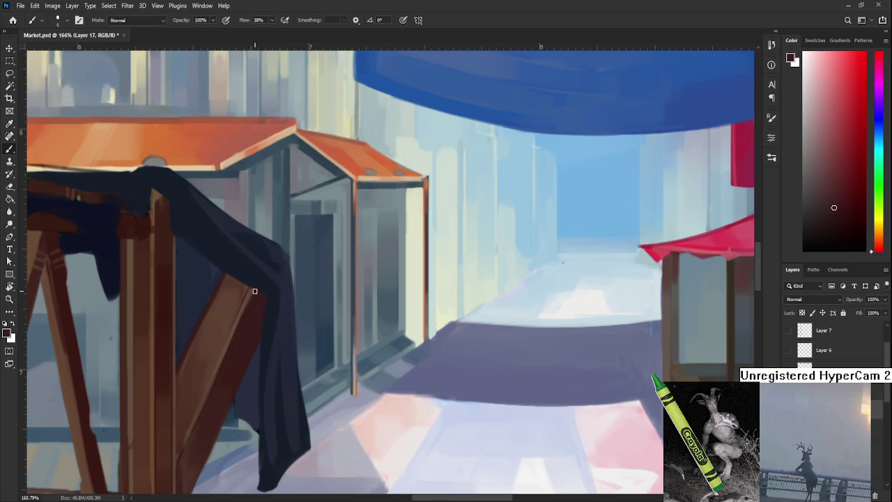
pyautogui.keyDown('alt'); pyautogui.click(255, 286); pyautogui.keyUp('alt')
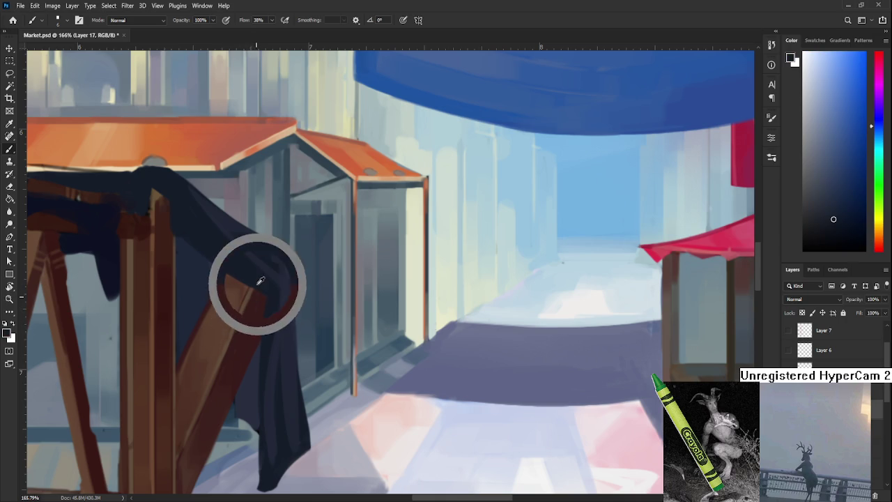
# Add darker reddish-brown to the brace, tilting the canvas view slightly.
pyautogui.scroll(-2, 271, 295)
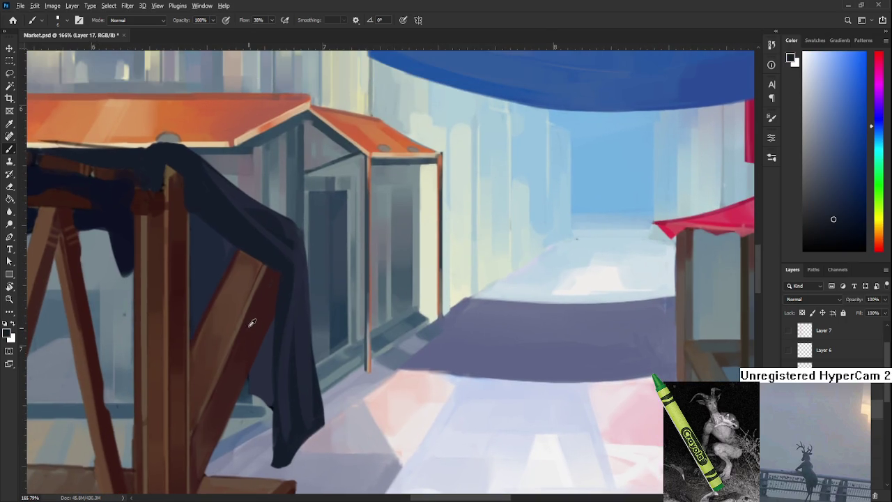
pyautogui.keyDown('alt'); pyautogui.click(244, 318); pyautogui.keyUp('alt')
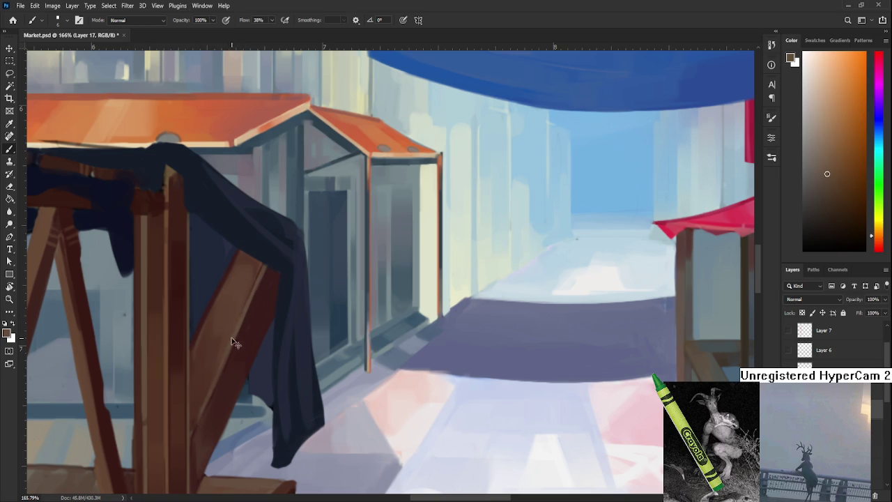
pyautogui.keyDown('alt'); pyautogui.click(235, 365); pyautogui.keyUp('alt')
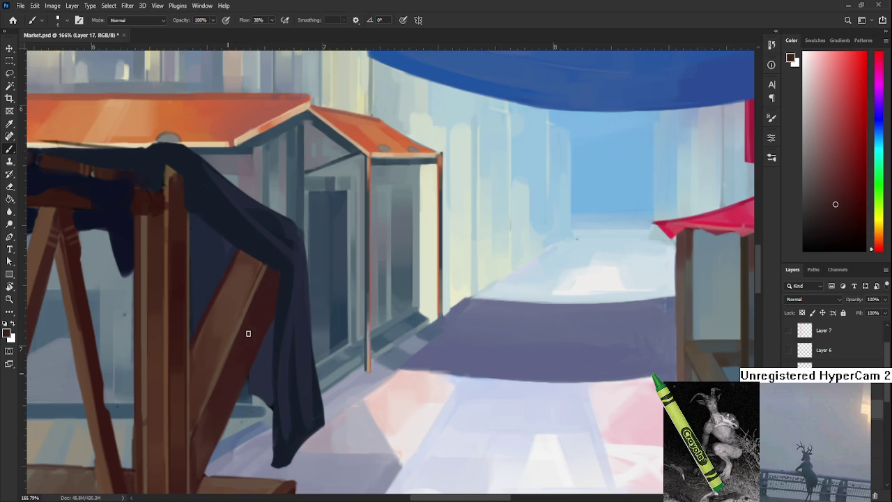
pyautogui.moveTo(251, 329); pyautogui.dragTo(254, 286)
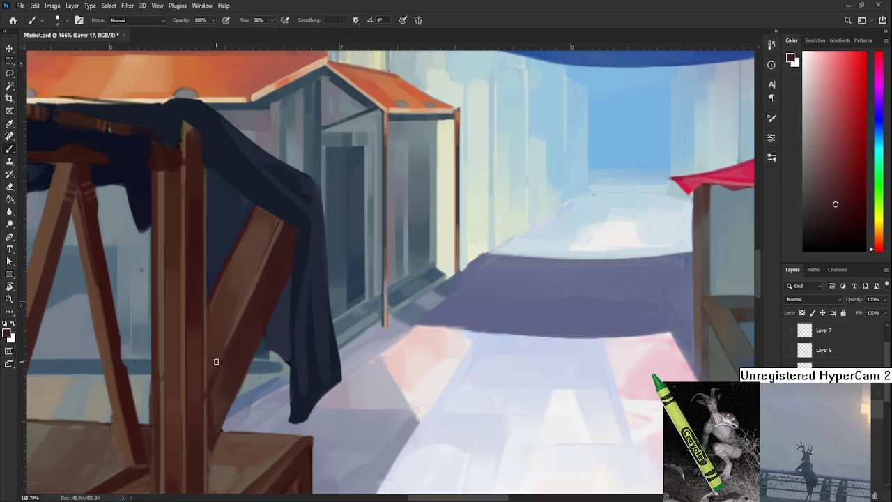
pyautogui.press('r')
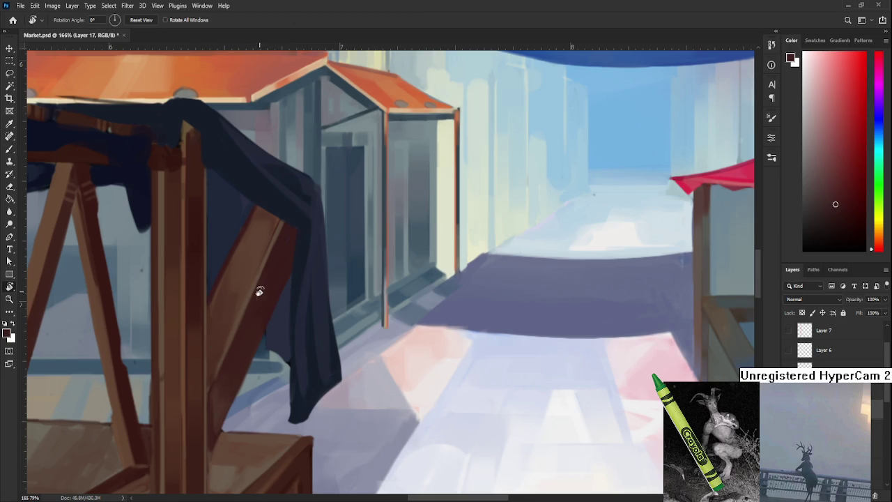
pyautogui.scroll(2, 247, 318)
pyautogui.scroll(1, 242, 360)
pyautogui.moveTo(228, 340); pyautogui.dragTo(240, 306)
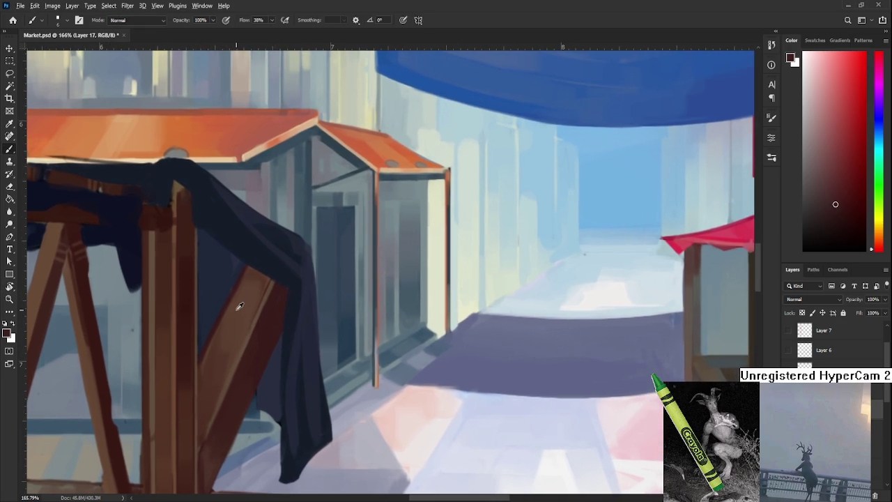
pyautogui.press('b')
# Crisp the brace's upper faces with orange-brown and dark red, turning the view upright.
pyautogui.keyDown('alt'); pyautogui.click(223, 378); pyautogui.keyUp('alt')
pyautogui.moveTo(218, 416); pyautogui.dragTo(235, 368)
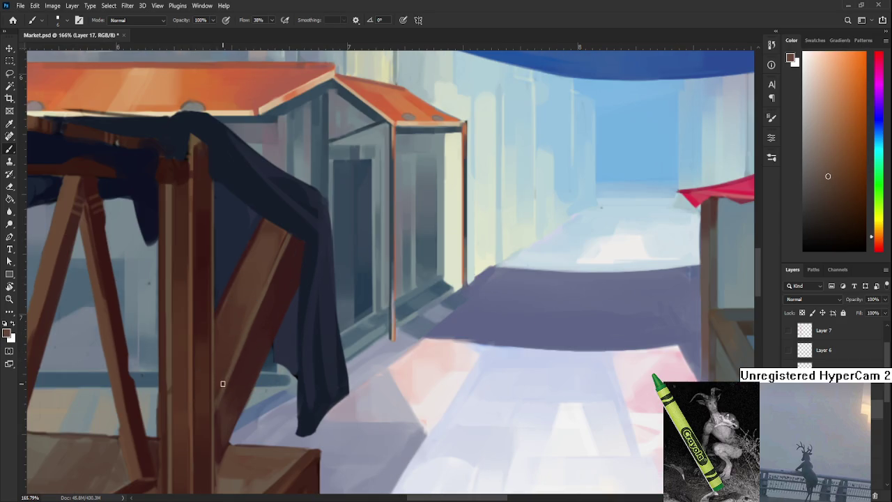
pyautogui.keyDown('alt'); pyautogui.click(242, 358); pyautogui.keyUp('alt')
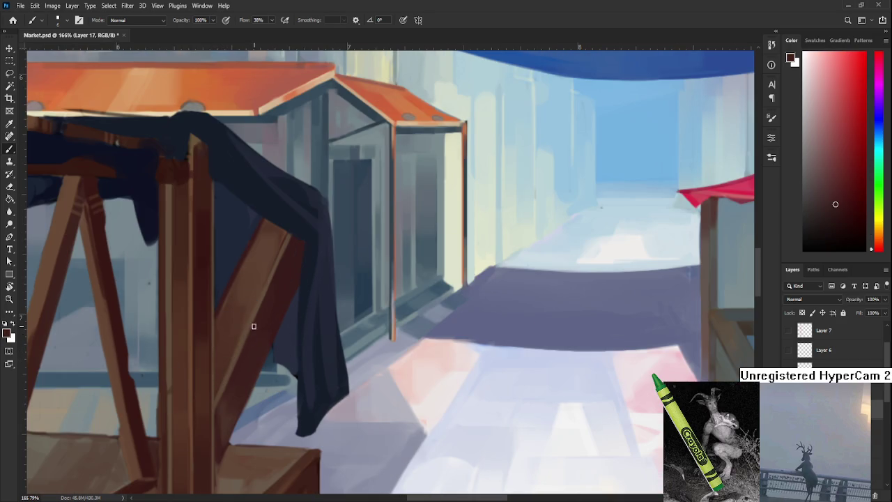
pyautogui.moveTo(265, 305)
pyautogui.mouseDown()
pyautogui.moveTo(245, 371)
pyautogui.moveTo(233, 291)
pyautogui.moveTo(279, 318)
pyautogui.moveTo(334, 294)
pyautogui.mouseUp()
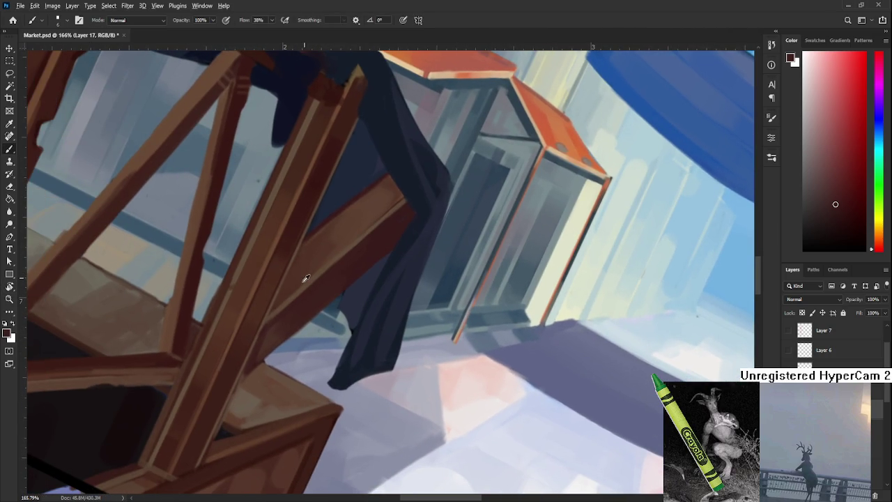
pyautogui.keyDown('alt'); pyautogui.click(279, 308); pyautogui.keyUp('alt')
pyautogui.keyDown('alt'); pyautogui.click(278, 317); pyautogui.keyUp('alt')
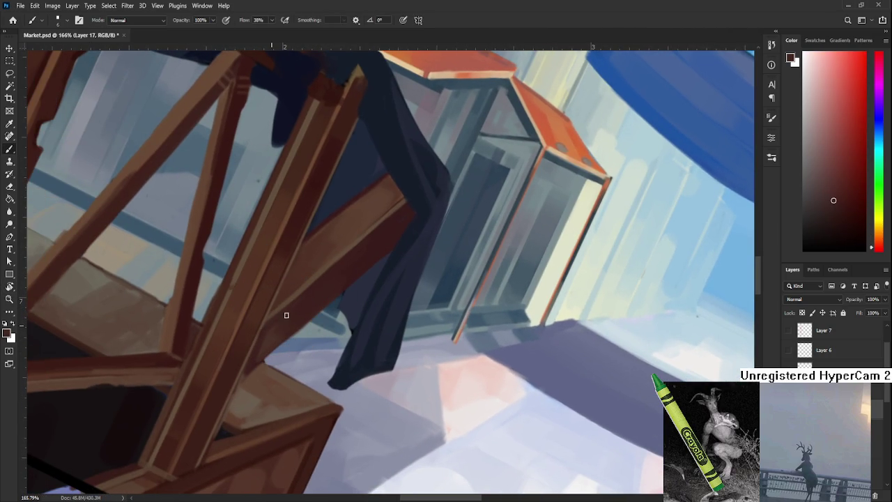
pyautogui.keyDown('alt'); pyautogui.click(274, 329); pyautogui.keyUp('alt')
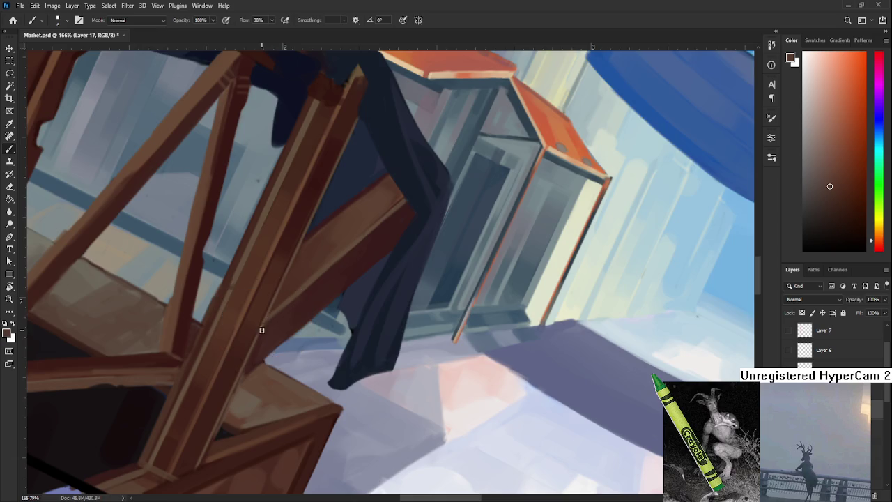
pyautogui.moveTo(262, 324); pyautogui.dragTo(311, 329)
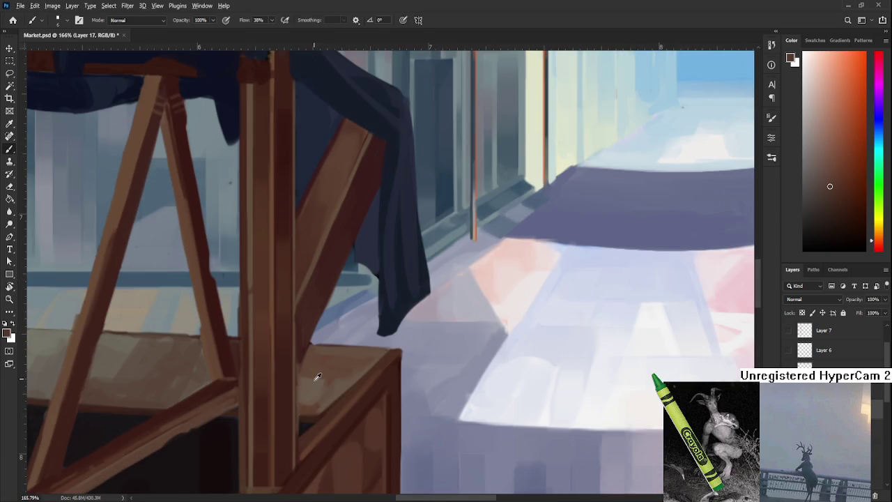
pyautogui.keyDown('alt'); pyautogui.click(315, 376); pyautogui.keyUp('alt')
# Tilt the view along the beam and pick up a deep reddish-brown from the brace.
pyautogui.scroll(2, 309, 365)
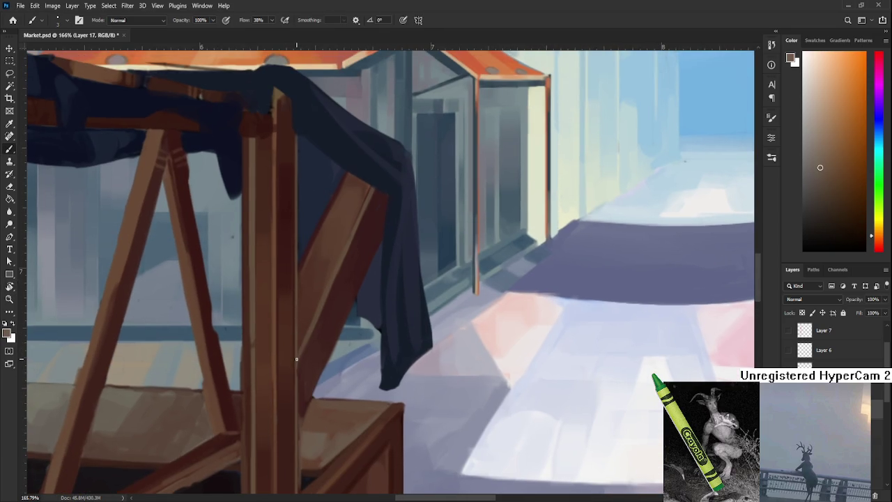
pyautogui.scroll(-2, 306, 349)
pyautogui.scroll(-3, 298, 324)
pyautogui.scroll(-3, 307, 315)
pyautogui.scroll(-2, 315, 310)
pyautogui.scroll(4, 316, 310)
pyautogui.scroll(6, 299, 309)
pyautogui.moveTo(299, 308)
pyautogui.mouseDown()
pyautogui.moveTo(325, 328)
pyautogui.moveTo(246, 354)
pyautogui.moveTo(281, 299)
pyautogui.moveTo(279, 343)
pyautogui.mouseUp()
pyautogui.press('r')
pyautogui.keyDown('alt'); pyautogui.click(275, 341); pyautogui.keyUp('alt')
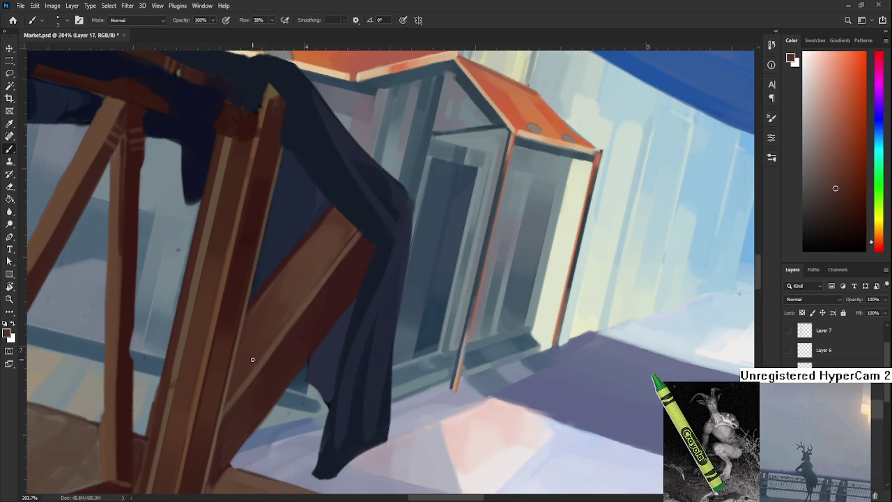
# Shade the diagonal brace with alternating lighter and darker browns sampled from the beam.
pyautogui.scroll(3, 273, 349)
pyautogui.keyDown('alt'); pyautogui.click(272, 347); pyautogui.keyUp('alt')
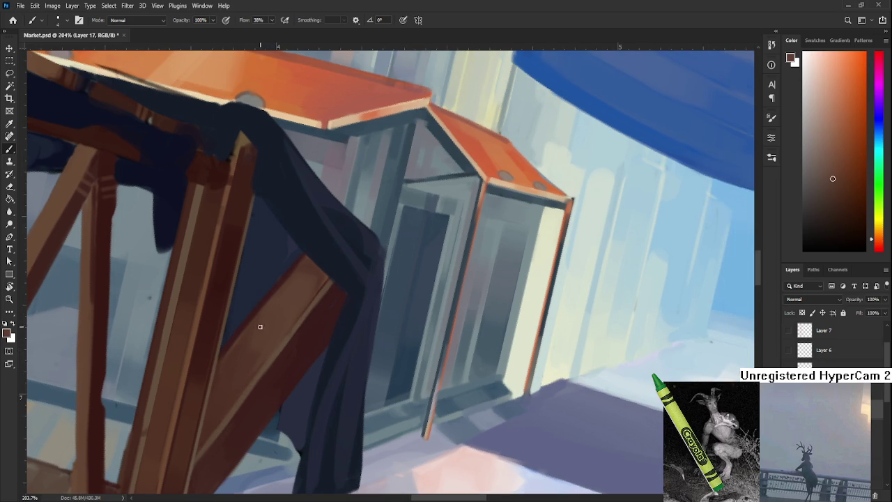
pyautogui.keyDown('alt'); pyautogui.click(234, 386); pyautogui.keyUp('alt')
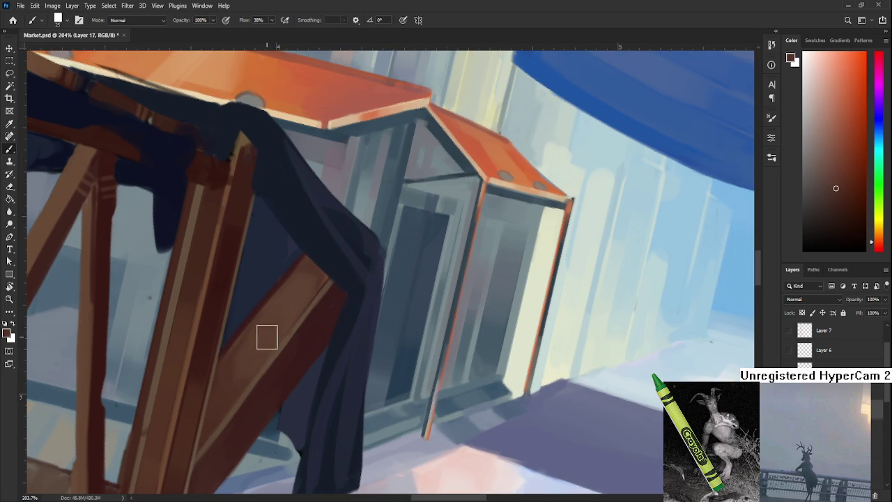
pyautogui.keyDown('alt'); pyautogui.click(293, 300); pyautogui.keyUp('alt')
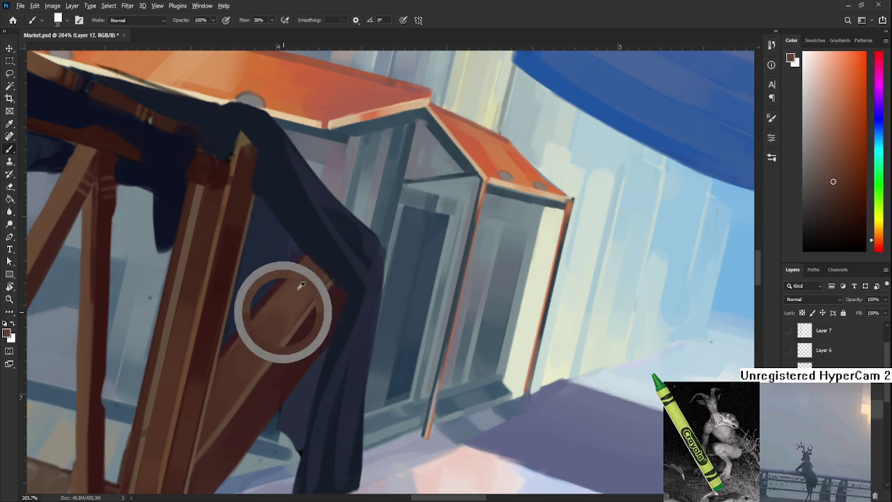
pyautogui.keyDown('alt'); pyautogui.click(234, 366); pyautogui.keyUp('alt')
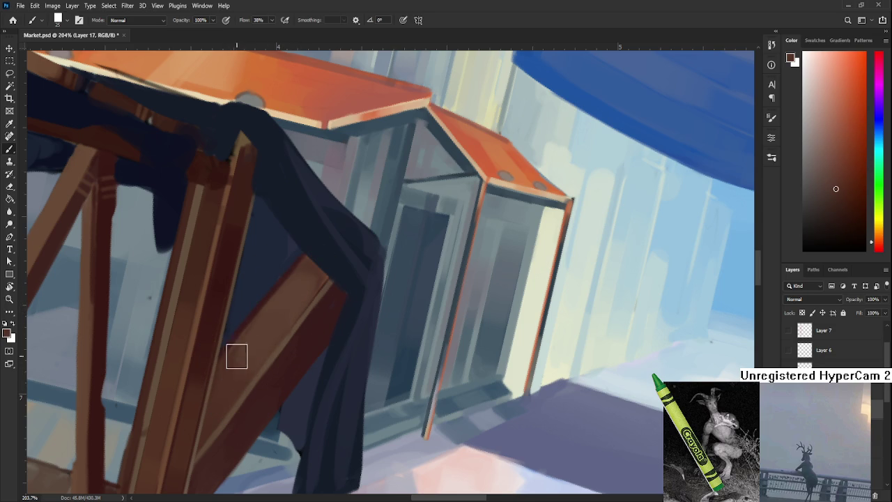
pyautogui.keyDown('alt'); pyautogui.click(295, 292); pyautogui.keyUp('alt')
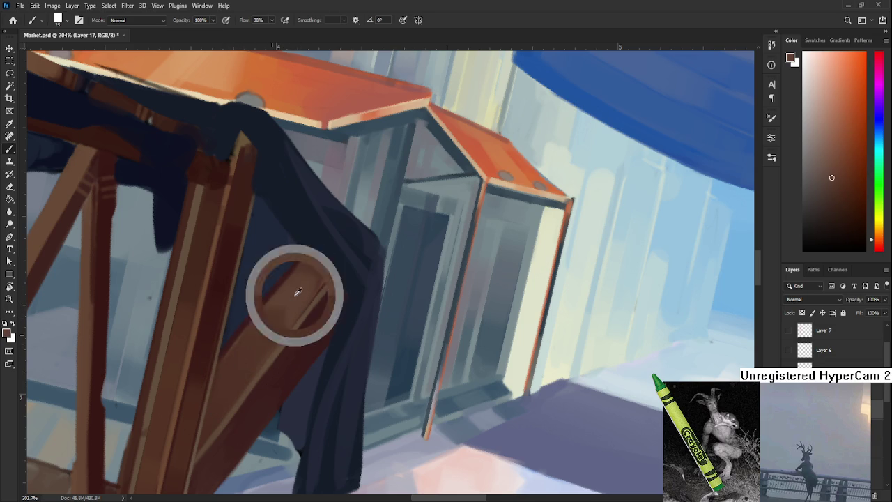
pyautogui.keyDown('alt'); pyautogui.click(244, 356); pyautogui.keyUp('alt')
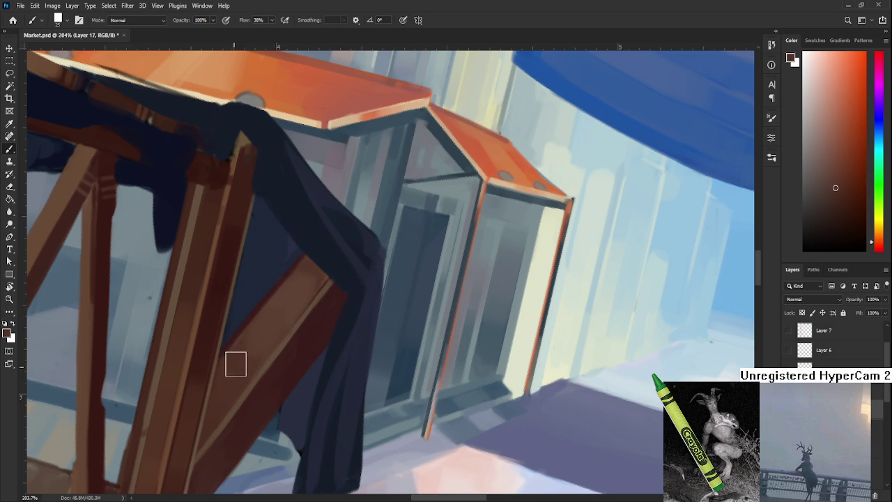
pyautogui.keyDown('alt'); pyautogui.click(274, 321); pyautogui.keyUp('alt')
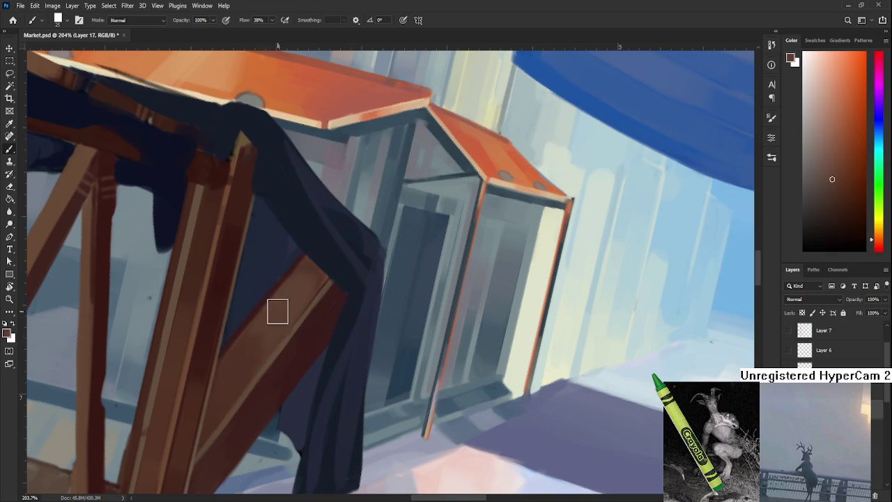
# Add dark red shading to the brace, sampled from the beam.
pyautogui.scroll(-2, 275, 314)
pyautogui.scroll(-2, 275, 315)
pyautogui.scroll(-2, 276, 316)
pyautogui.scroll(2, 276, 317)
pyautogui.scroll(2, 276, 317)
pyautogui.scroll(1, 277, 317)
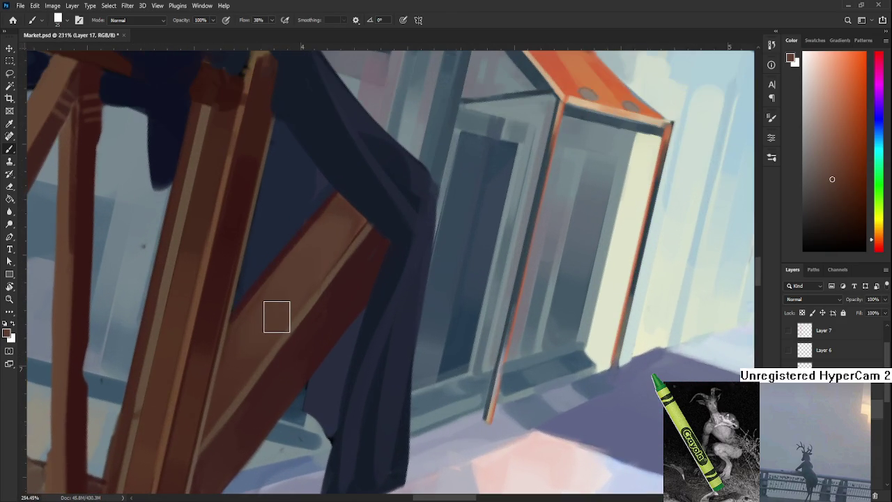
pyautogui.hscroll(2, 275, 314)
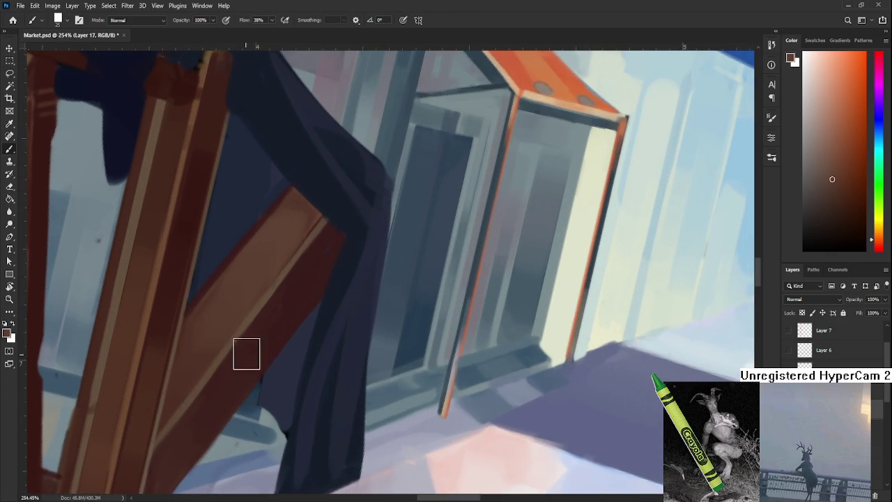
pyautogui.keyDown('alt'); pyautogui.click(295, 306); pyautogui.keyUp('alt')
# Extend the post's right edge with brown and tilt the canvas view about 6 degrees.
pyautogui.scroll(-2, 235, 379)
pyautogui.hscroll(-2, 234, 378)
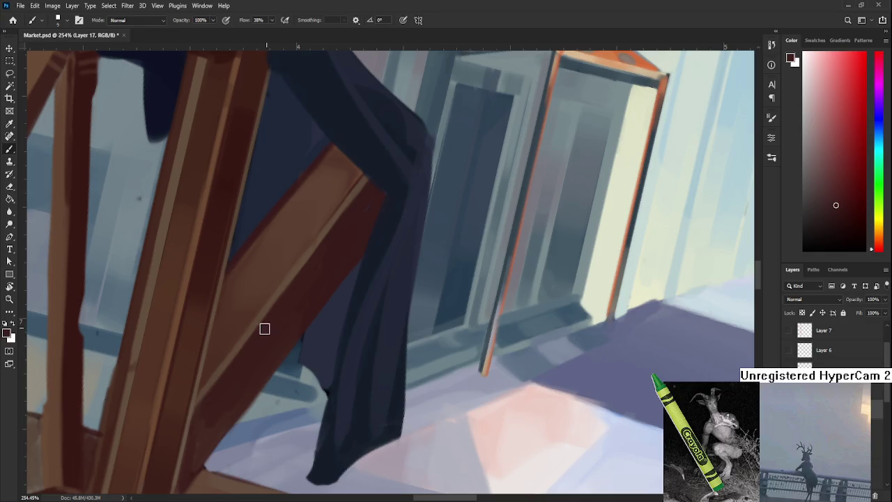
pyautogui.moveTo(207, 418); pyautogui.dragTo(249, 358)
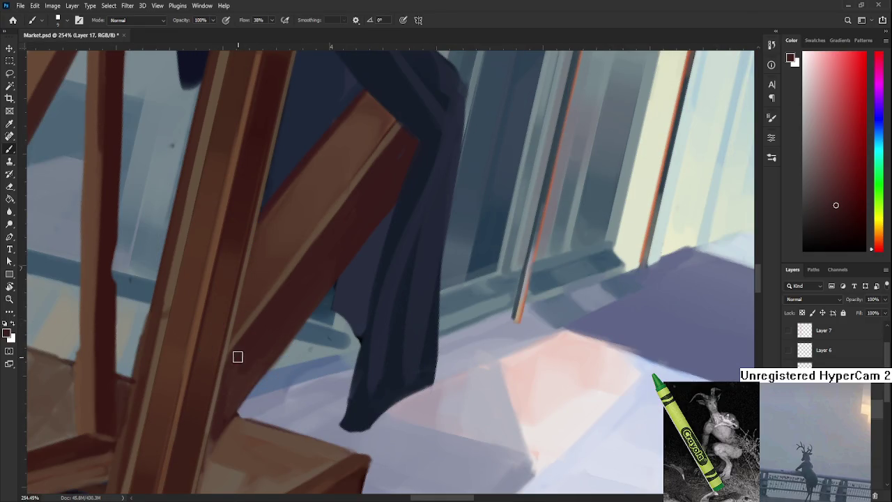
pyautogui.moveTo(219, 411); pyautogui.dragTo(249, 348)
pyautogui.keyDown('alt'); pyautogui.click(270, 353); pyautogui.keyUp('alt')
pyautogui.moveTo(265, 353)
pyautogui.mouseDown()
pyautogui.moveTo(265, 405)
pyautogui.moveTo(319, 418)
pyautogui.moveTo(279, 404)
pyautogui.moveTo(299, 331)
pyautogui.mouseUp()
pyautogui.keyDown('alt'); pyautogui.click(260, 376); pyautogui.keyUp('alt')
# Refine the upper beams with dark red, brown and red-brown tones.
pyautogui.press('r')
pyautogui.press('b')
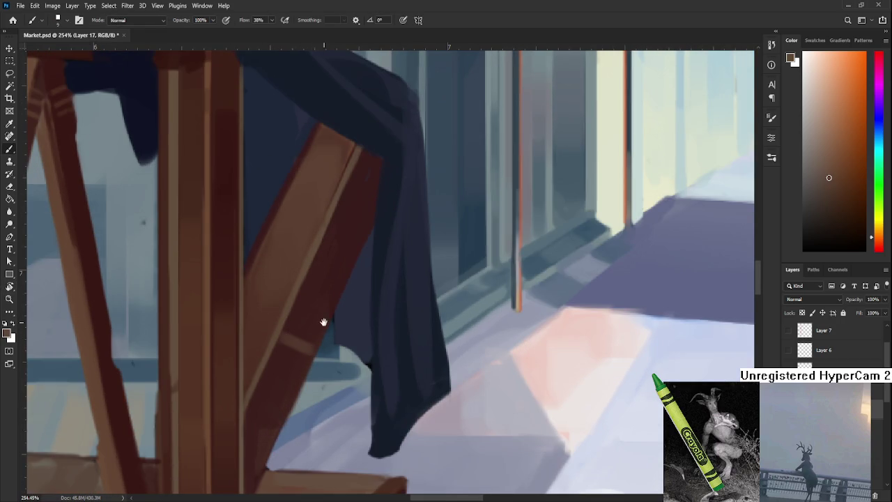
pyautogui.moveTo(318, 323); pyautogui.dragTo(263, 393)
pyautogui.keyDown('alt'); pyautogui.click(277, 384); pyautogui.keyUp('alt')
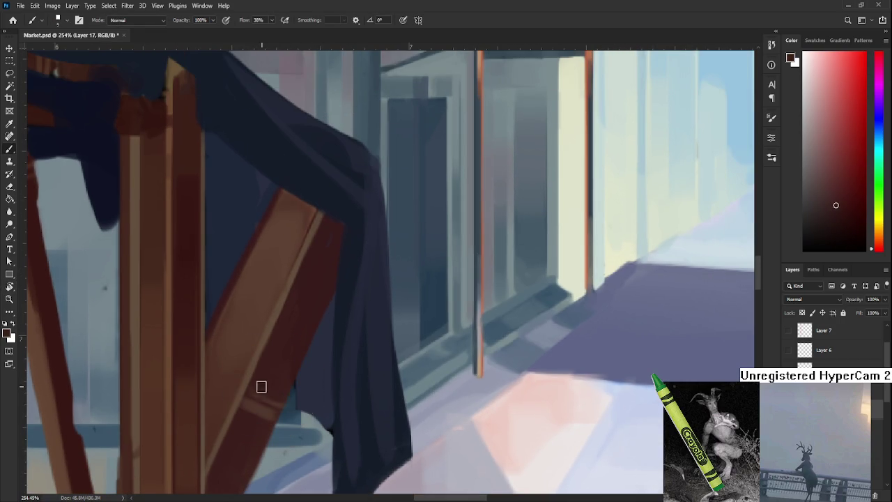
pyautogui.keyDown('alt'); pyautogui.click(273, 398); pyautogui.keyUp('alt')
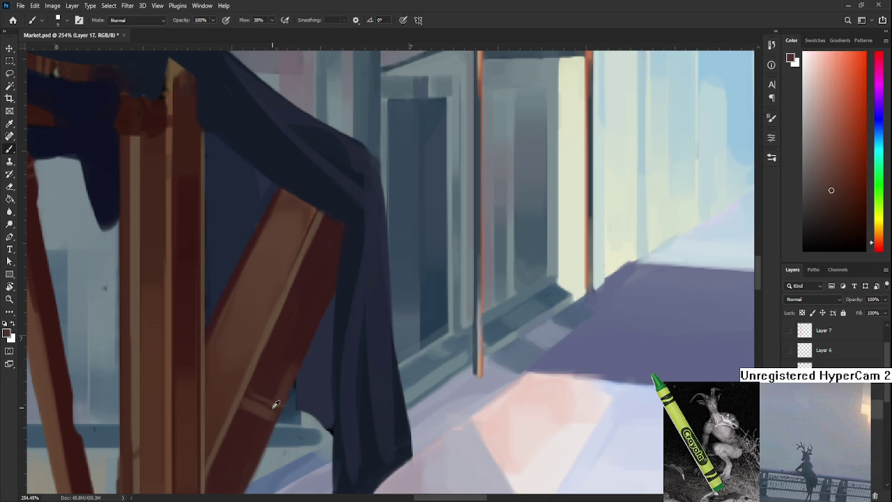
pyautogui.keyDown('alt'); pyautogui.click(285, 367); pyautogui.keyUp('alt')
pyautogui.scroll(-3, 289, 342)
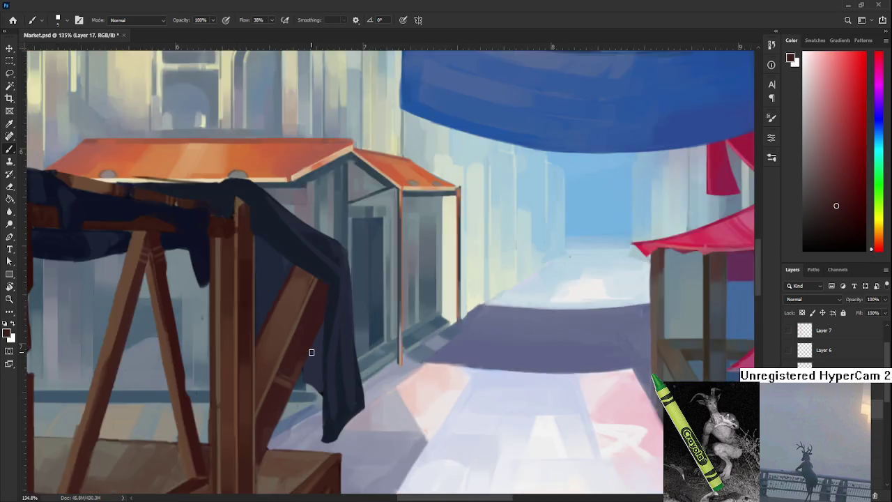
# Zoom out to about 70% showing the whole painting and black border, then sample orange.
pyautogui.scroll(-3, 309, 353)
pyautogui.scroll(1, 313, 337)
pyautogui.scroll(-1, 314, 336)
pyautogui.scroll(3, 314, 337)
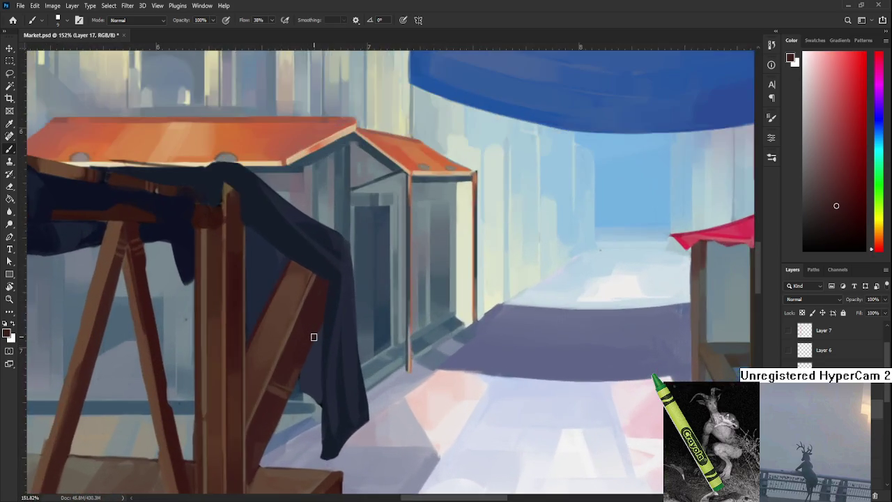
pyautogui.scroll(-2, 313, 337)
pyautogui.scroll(-1, 314, 337)
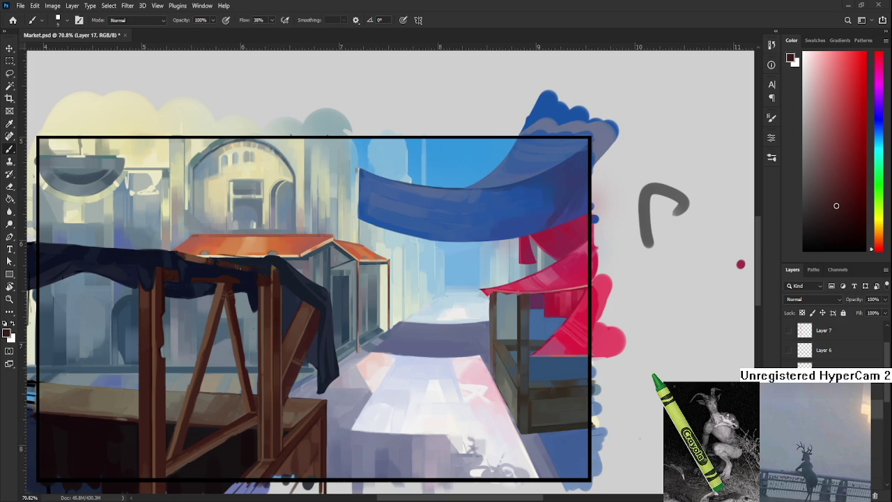
pyautogui.moveTo(428, 391); pyautogui.dragTo(463, 353)
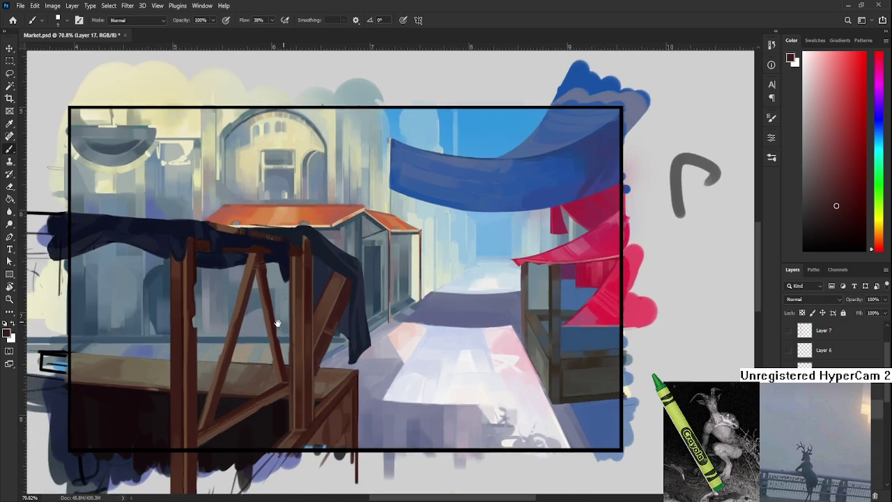
# Sample an orange tone and adjust the brush size with ] and [.
pyautogui.keyDown('alt'); pyautogui.click(301, 387); pyautogui.keyUp('alt')
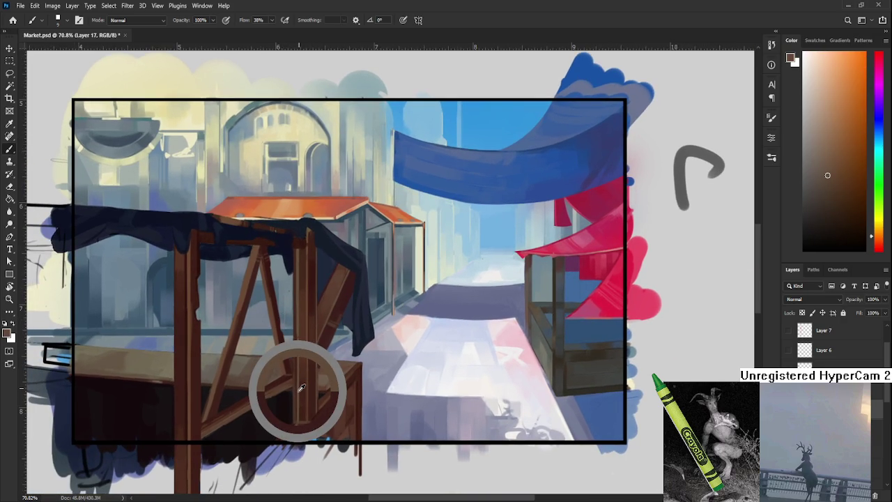
pyautogui.moveTo(323, 387); pyautogui.dragTo(313, 382)
pyautogui.press(']')
pyautogui.press(']')
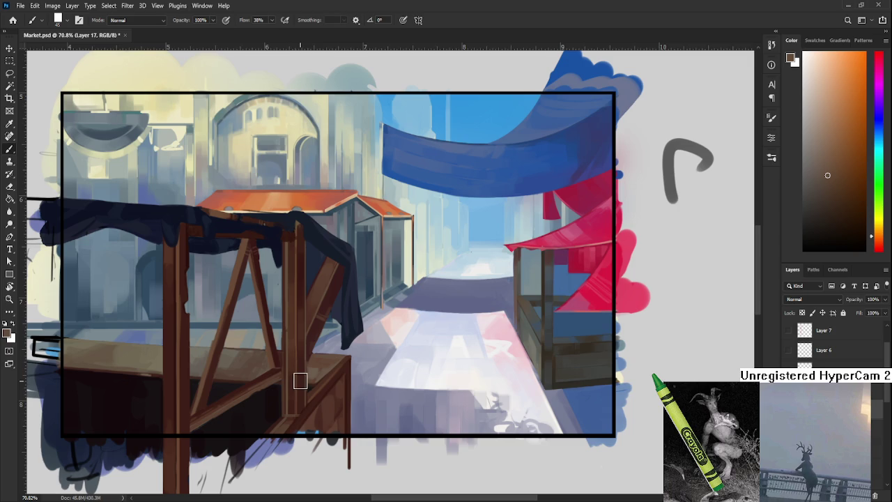
pyautogui.press('[')
pyautogui.press('[')
# Refine where the navy cloth meets the post using reddish and orange browns from the stall.
pyautogui.moveTo(289, 349); pyautogui.dragTo(304, 322)
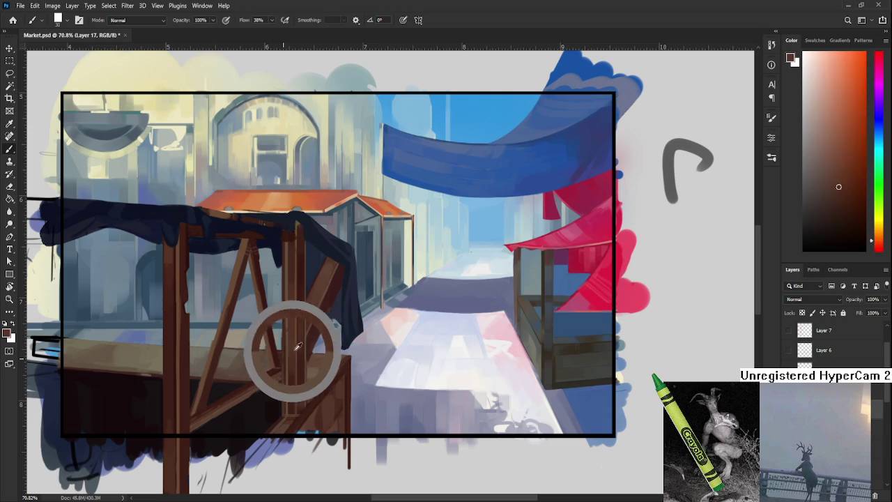
pyautogui.keyDown('alt'); pyautogui.click(300, 310); pyautogui.keyUp('alt')
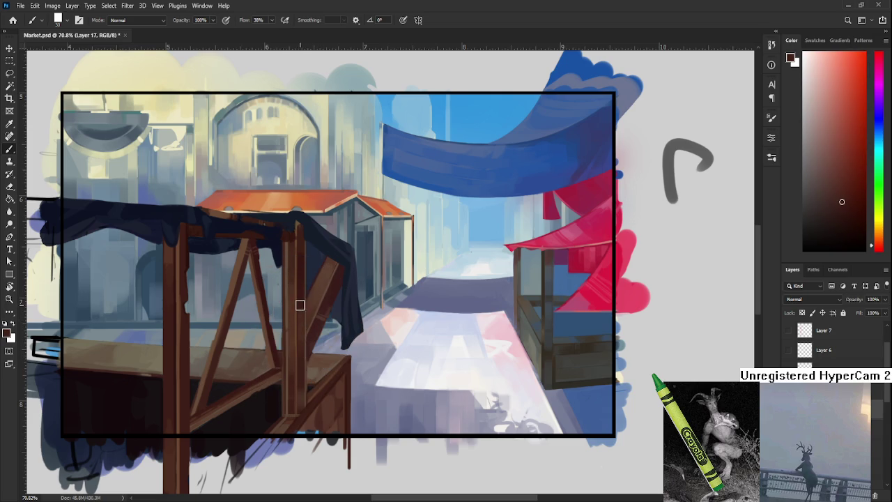
pyautogui.keyDown('alt'); pyautogui.click(304, 303); pyautogui.keyUp('alt')
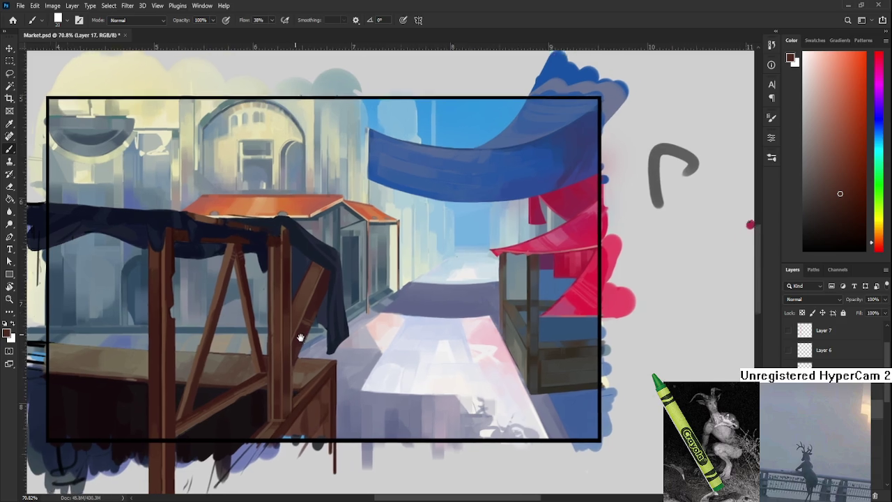
pyautogui.moveTo(311, 385); pyautogui.dragTo(288, 407)
pyautogui.keyDown('alt'); pyautogui.click(282, 326); pyautogui.keyUp('alt')
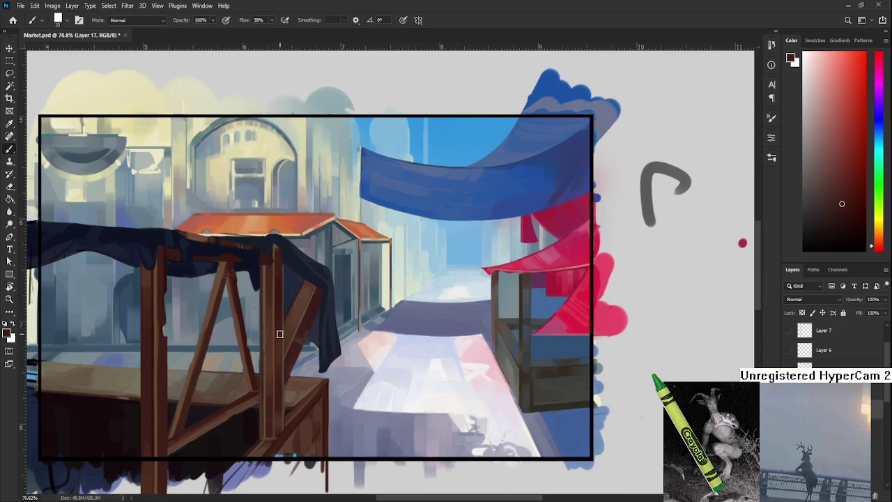
pyautogui.keyDown('alt'); pyautogui.click(281, 352); pyautogui.keyUp('alt')
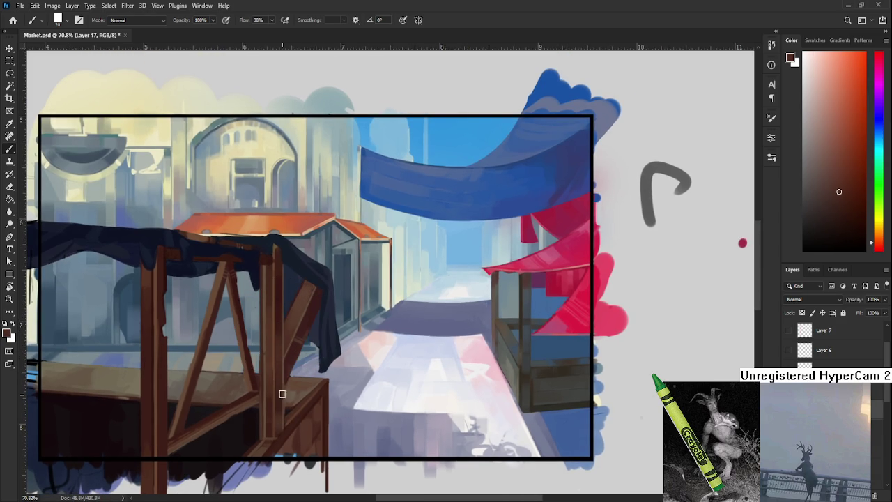
# Settle on a dark reddish brown sampled from the stall's wood.
pyautogui.scroll(2, 284, 369)
pyautogui.keyDown('alt'); pyautogui.click(290, 370); pyautogui.keyUp('alt')
pyautogui.moveTo(289, 370); pyautogui.dragTo(288, 363)
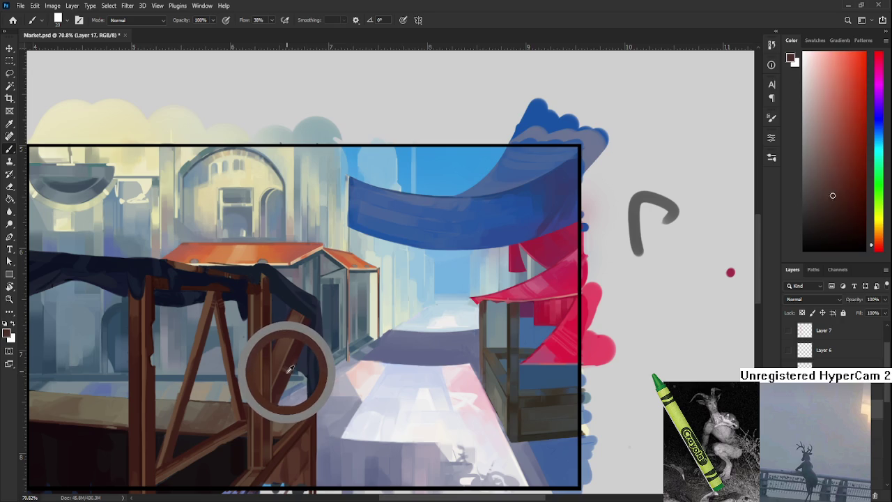
pyautogui.keyDown('alt'); pyautogui.click(310, 331); pyautogui.keyUp('alt')
pyautogui.keyDown('alt'); pyautogui.click(304, 334); pyautogui.keyUp('alt')
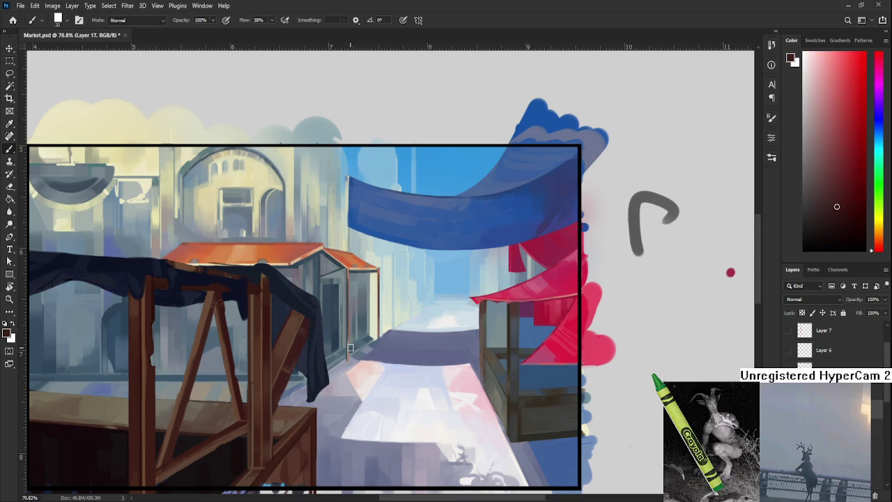
# Zoom to about 138% on the front stall, shrink the brush, and pick a brown-orange.
pyautogui.scroll(-2, 350, 348)
pyautogui.scroll(-2, 348, 347)
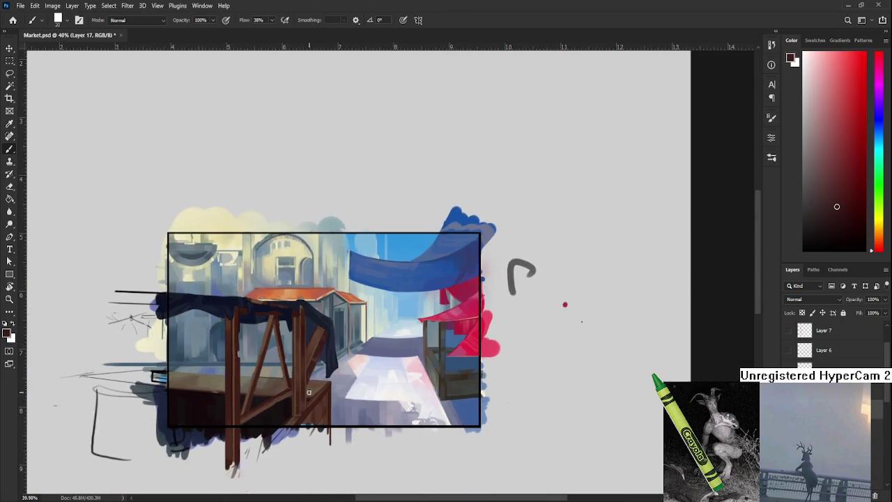
pyautogui.scroll(2, 316, 388)
pyautogui.scroll(2, 303, 400)
pyautogui.scroll(2, 303, 400)
pyautogui.scroll(2, 318, 392)
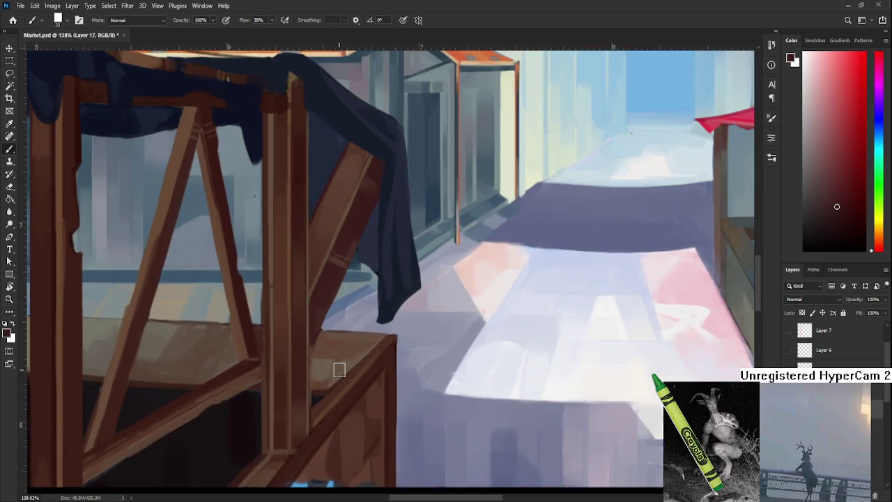
pyautogui.moveTo(338, 369); pyautogui.dragTo(246, 368)
pyautogui.keyDown('alt'); pyautogui.click(260, 331); pyautogui.keyUp('alt')
pyautogui.press('[')
pyautogui.press('[')
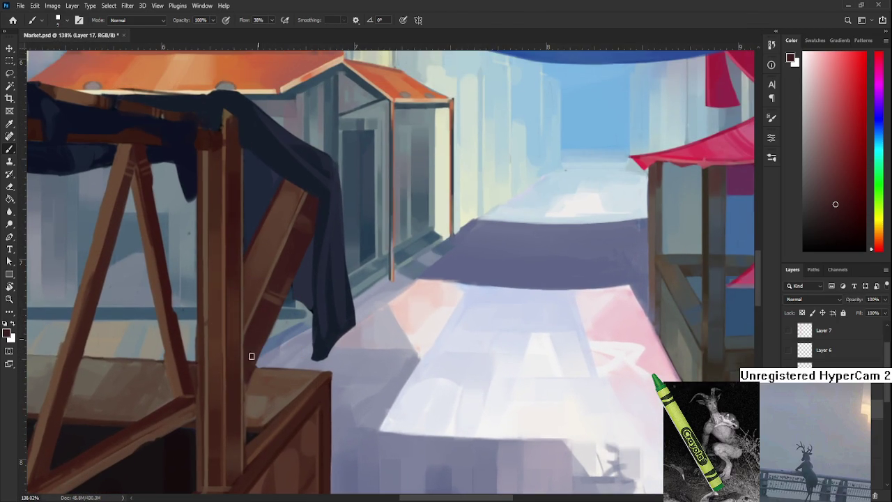
pyautogui.keyDown('alt'); pyautogui.click(256, 366); pyautogui.keyUp('alt')
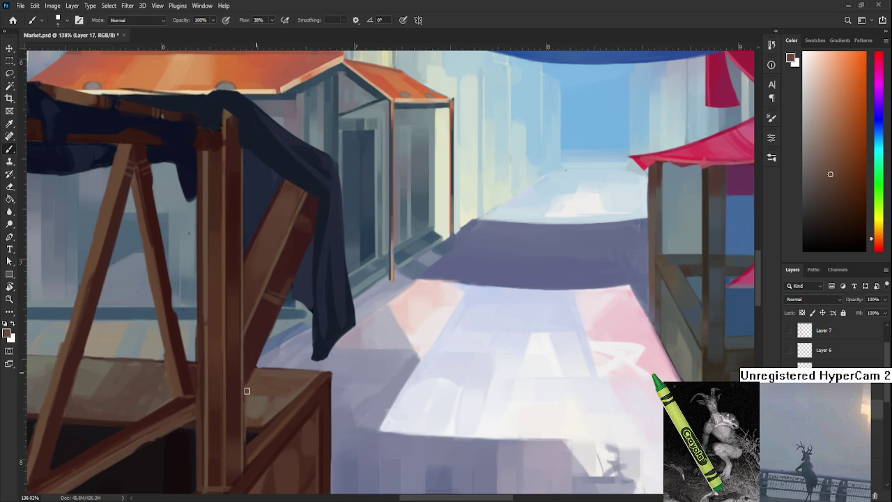
pyautogui.moveTo(248, 386); pyautogui.dragTo(254, 365)
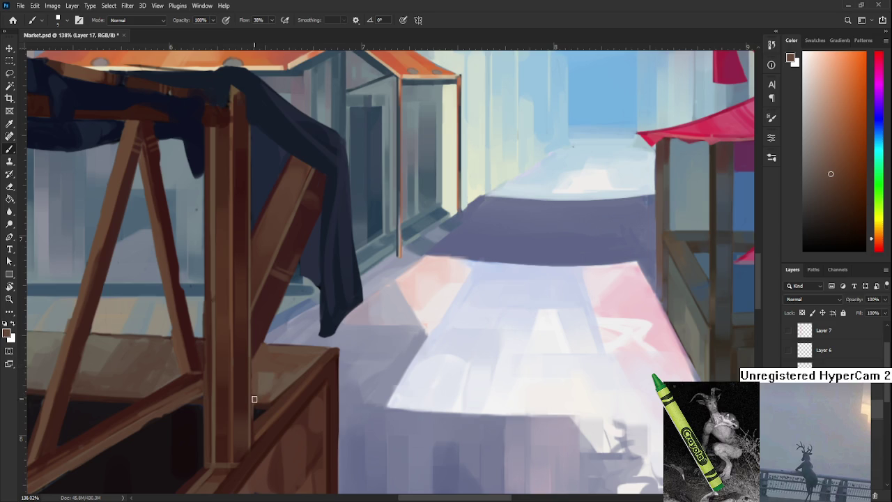
# Shape the top of the front counter with wood and tabletop browns sampled nearby.
pyautogui.keyDown('alt'); pyautogui.click(259, 395); pyautogui.keyUp('alt')
pyautogui.keyDown('alt'); pyautogui.click(268, 380); pyautogui.keyUp('alt')
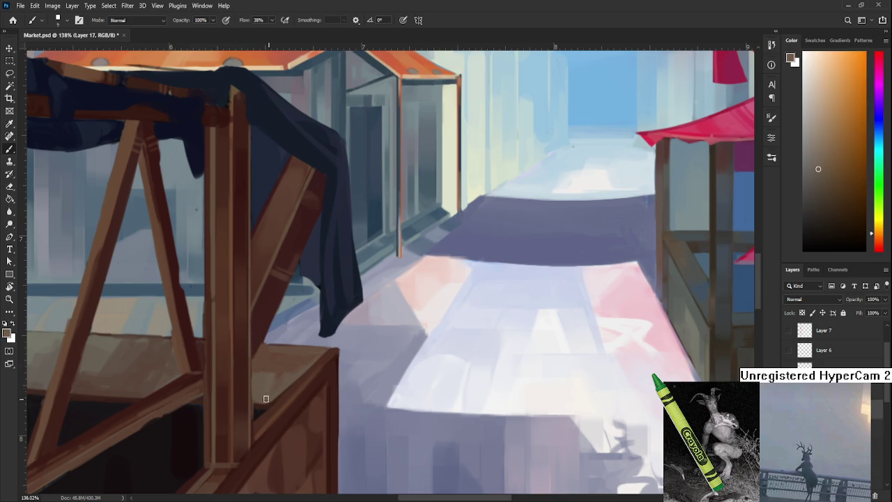
pyautogui.keyDown('alt'); pyautogui.click(267, 368); pyautogui.keyUp('alt')
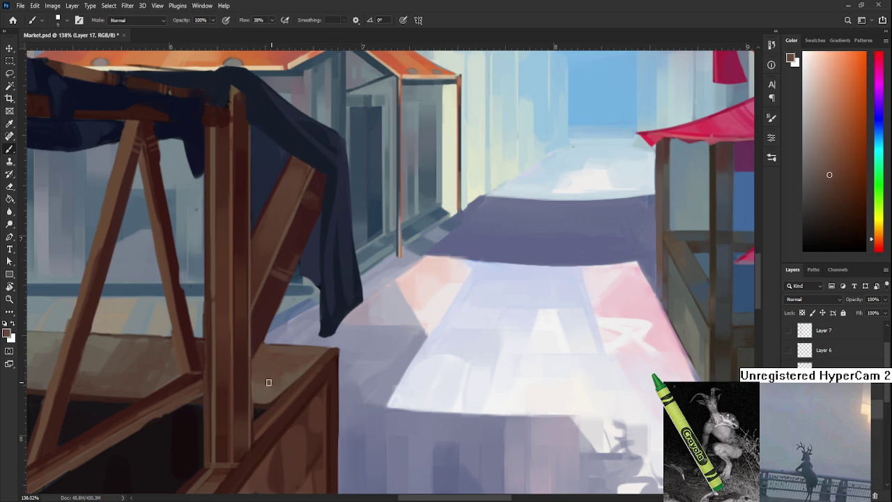
pyautogui.keyDown('alt'); pyautogui.click(296, 374); pyautogui.keyUp('alt')
pyautogui.keyDown('alt'); pyautogui.click(292, 363); pyautogui.keyUp('alt')
pyautogui.keyDown('alt'); pyautogui.click(255, 378); pyautogui.keyUp('alt')
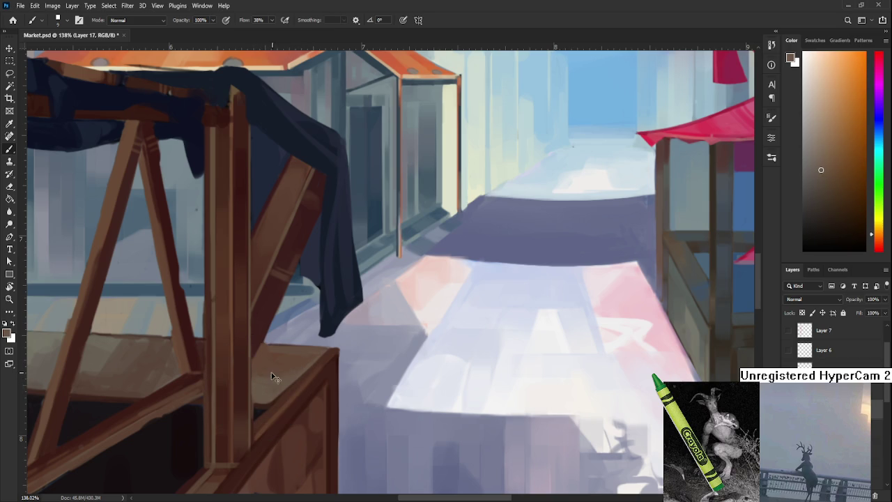
pyautogui.keyDown('alt'); pyautogui.click(259, 372); pyautogui.keyUp('alt')
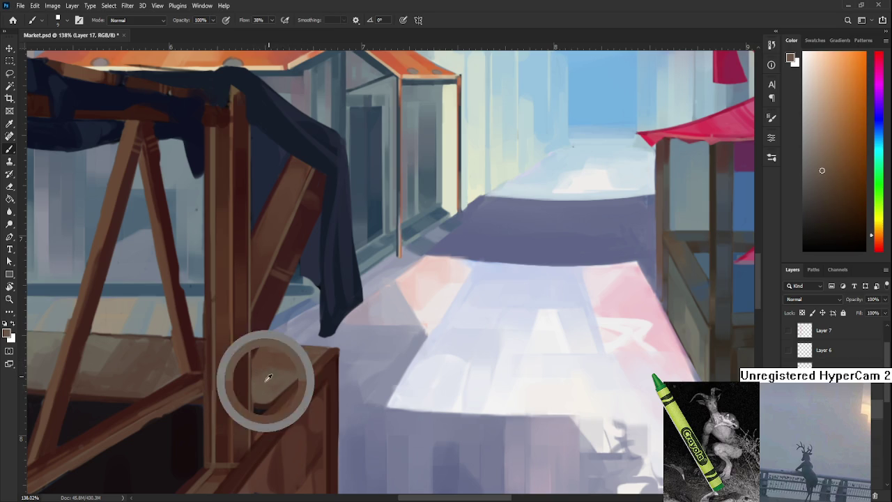
pyautogui.keyDown('alt'); pyautogui.click(283, 361); pyautogui.keyUp('alt')
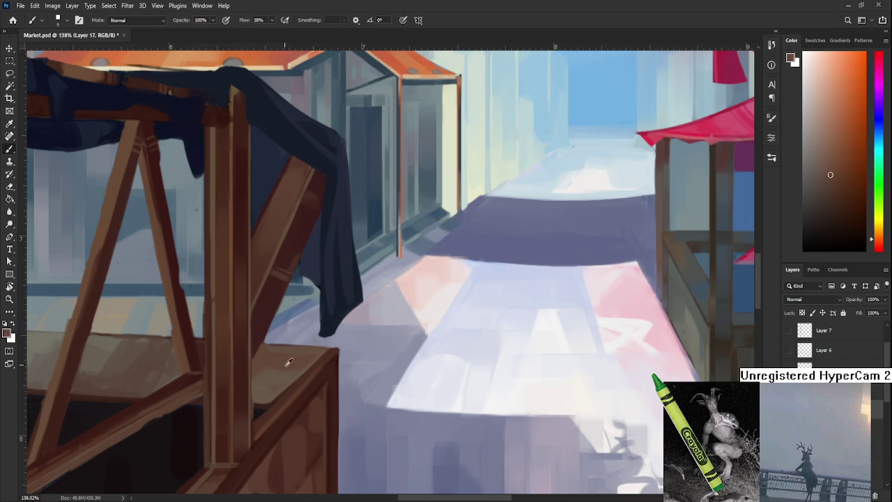
pyautogui.keyDown('alt'); pyautogui.click(279, 369); pyautogui.keyUp('alt')
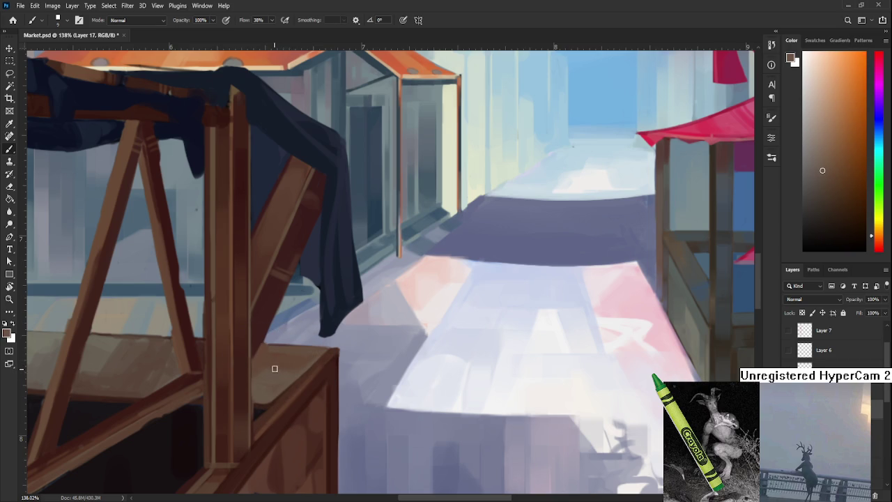
# Refine where the counter meets the right post, ending on a warm orange-brown.
pyautogui.keyDown('alt'); pyautogui.click(279, 354); pyautogui.keyUp('alt')
pyautogui.keyDown('alt'); pyautogui.click(288, 358); pyautogui.keyUp('alt')
pyautogui.keyDown('alt'); pyautogui.click(269, 352); pyautogui.keyUp('alt')
pyautogui.keyDown('alt'); pyautogui.click(293, 360); pyautogui.keyUp('alt')
pyautogui.keyDown('alt'); pyautogui.click(269, 350); pyautogui.keyUp('alt')
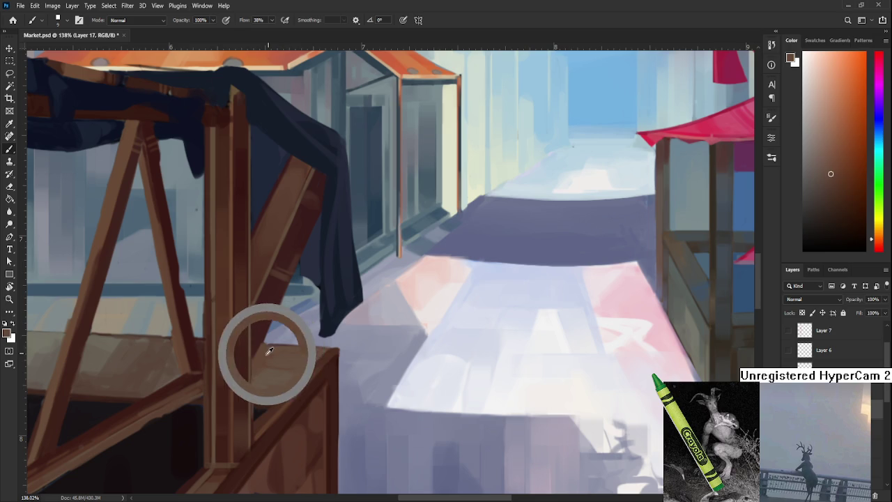
pyautogui.keyDown('alt'); pyautogui.click(298, 346); pyautogui.keyUp('alt')
pyautogui.keyDown('alt'); pyautogui.click(270, 392); pyautogui.keyUp('alt')
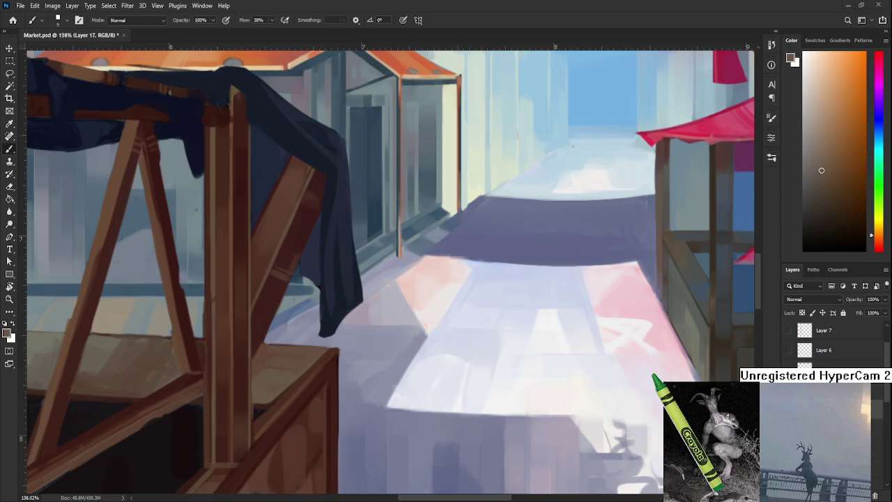
# Zoom in on the front stall post, sample its red-brown wood and enlarge the brush.
pyautogui.scroll(-3, 447, 378)
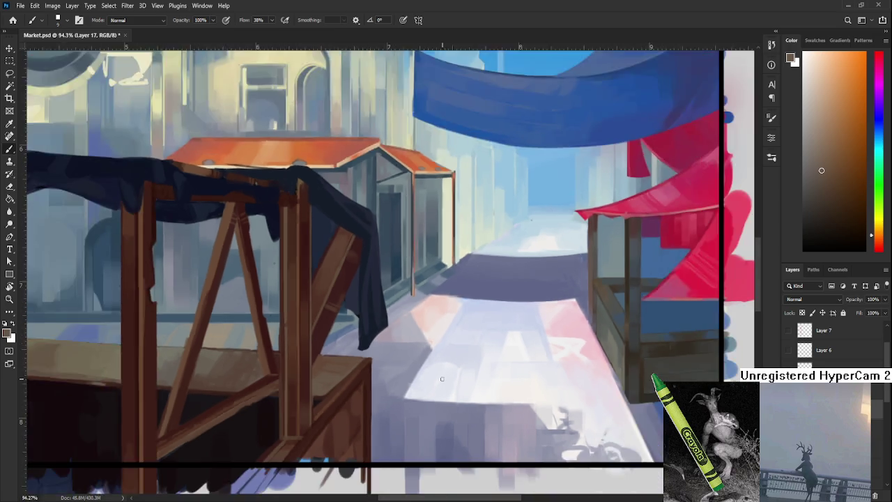
pyautogui.scroll(-2, 441, 378)
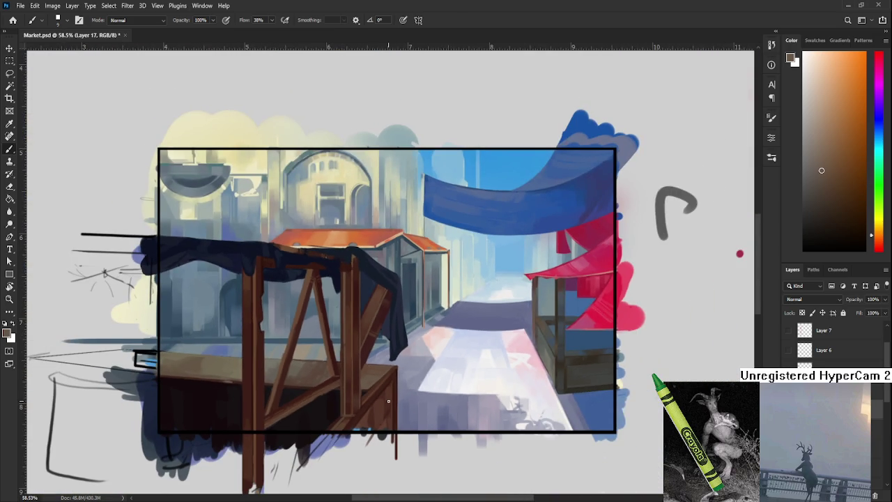
pyautogui.scroll(2, 388, 401)
pyautogui.scroll(2, 369, 414)
pyautogui.scroll(-1, 370, 430)
pyautogui.scroll(-2, 406, 398)
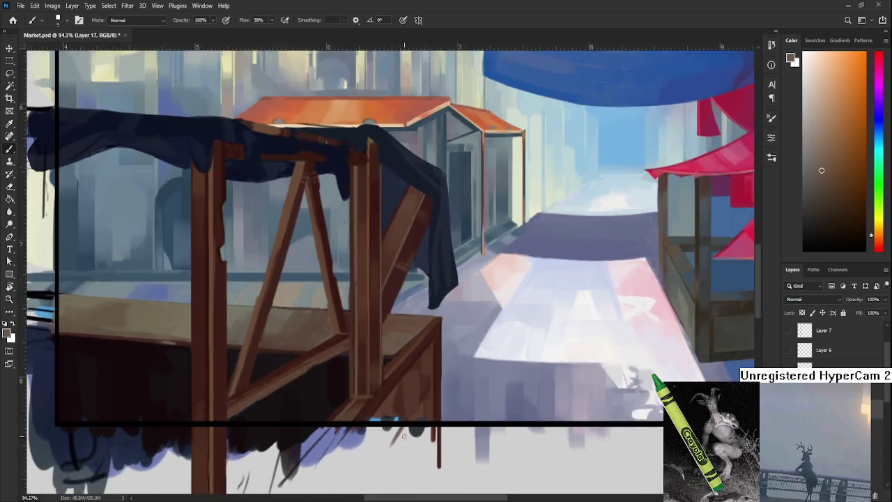
pyautogui.scroll(-2, 404, 436)
pyautogui.scroll(-1, 403, 418)
pyautogui.scroll(3, 402, 348)
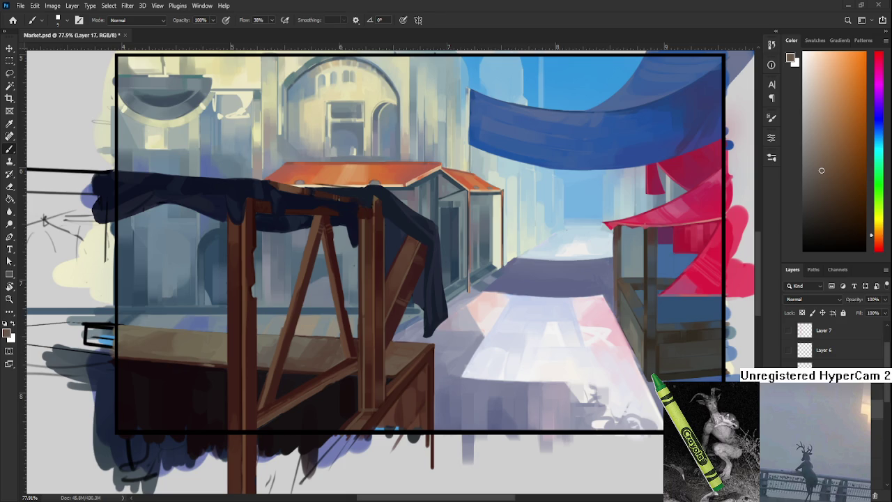
pyautogui.scroll(2, 398, 365)
pyautogui.scroll(-3, 554, 274)
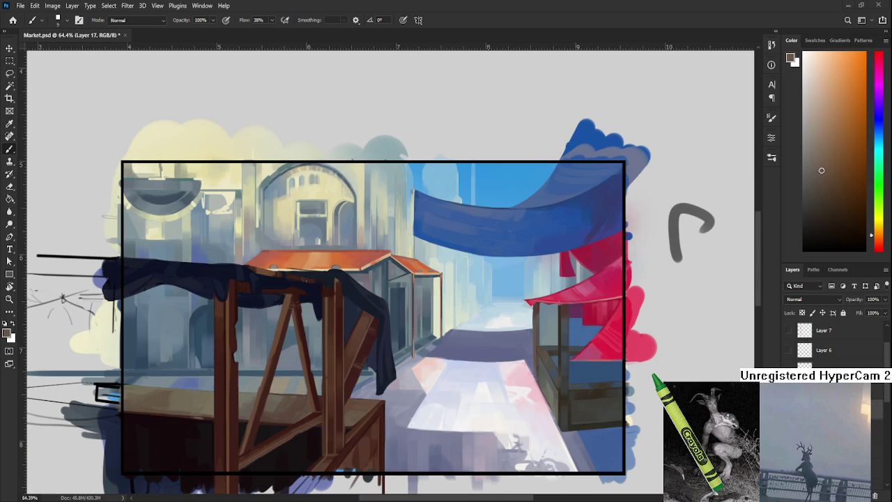
pyautogui.scroll(4, 332, 383)
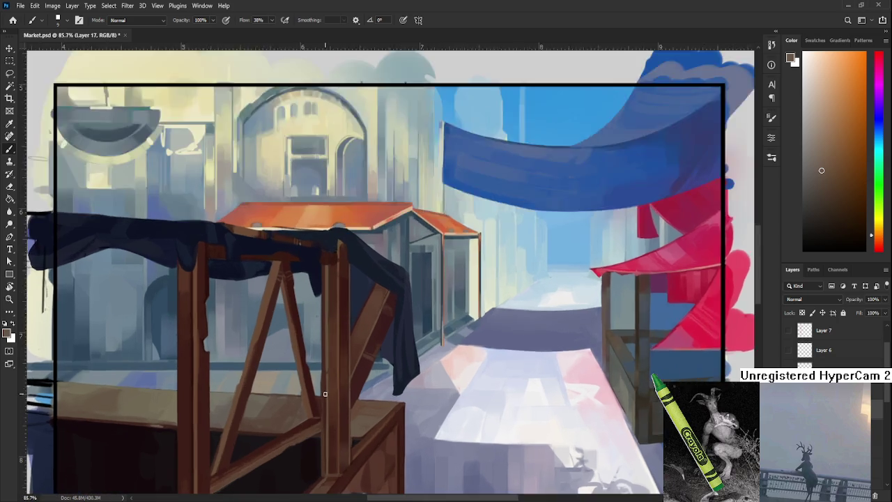
pyautogui.moveTo(325, 380); pyautogui.dragTo(274, 376)
pyautogui.keyDown('alt'); pyautogui.click(289, 418); pyautogui.keyUp('alt')
pyautogui.moveTo(279, 455); pyautogui.dragTo(296, 399)
pyautogui.keyDown('alt'); pyautogui.click(299, 407); pyautogui.keyUp('alt')
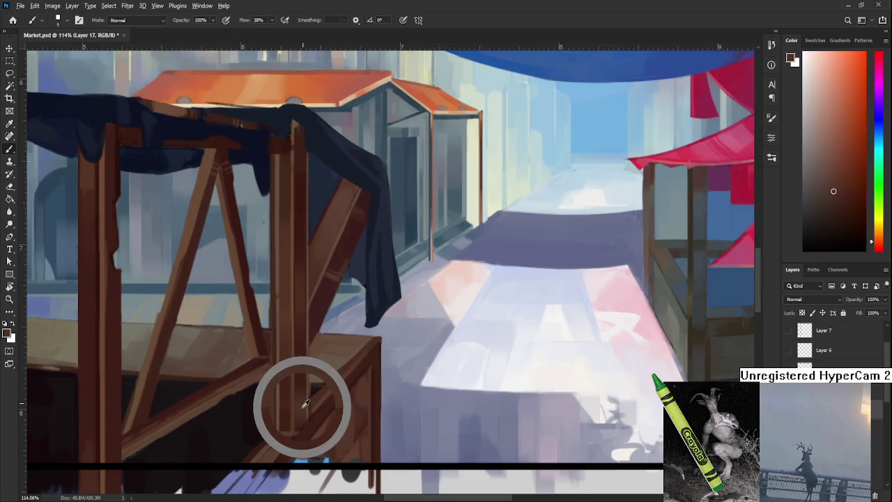
pyautogui.press(']')
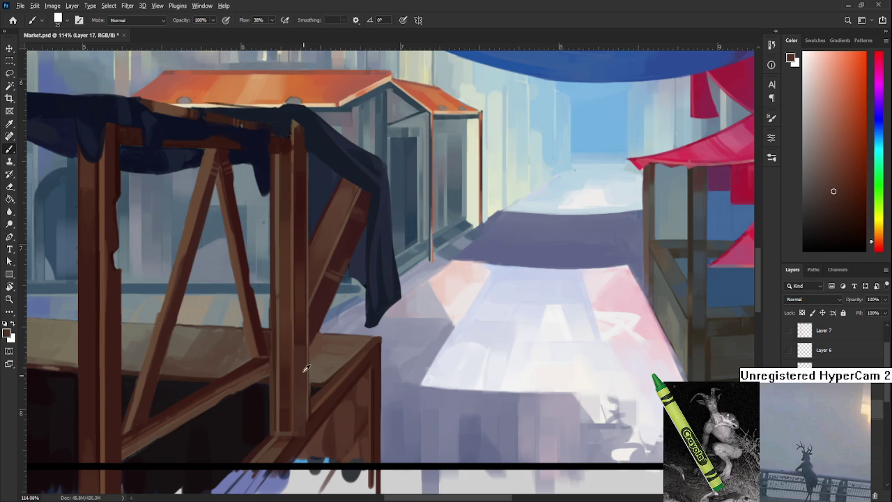
# Paint a thin dark red-brown line along the front post's left edge with a fine brush.
pyautogui.keyDown('alt'); pyautogui.click(303, 329); pyautogui.keyUp('alt')
pyautogui.moveTo(303, 351); pyautogui.dragTo(308, 427)
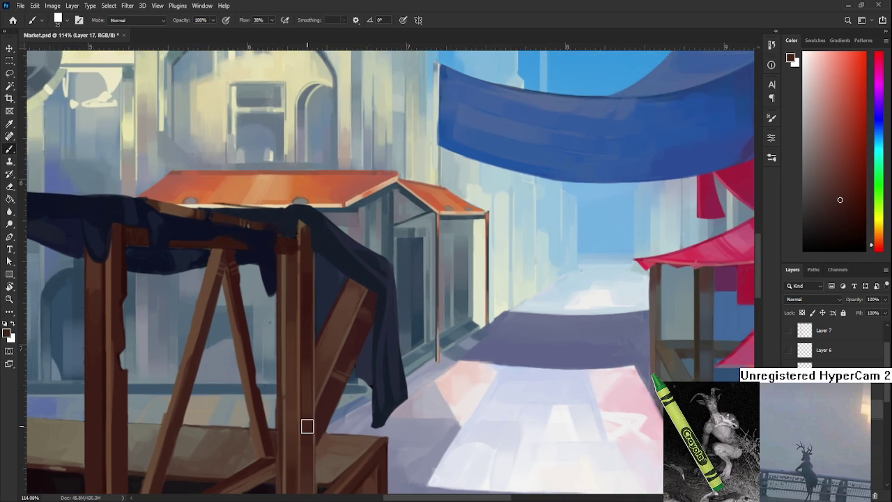
pyautogui.scroll(-2, 307, 418)
pyautogui.keyDown('alt'); pyautogui.click(304, 395); pyautogui.keyUp('alt')
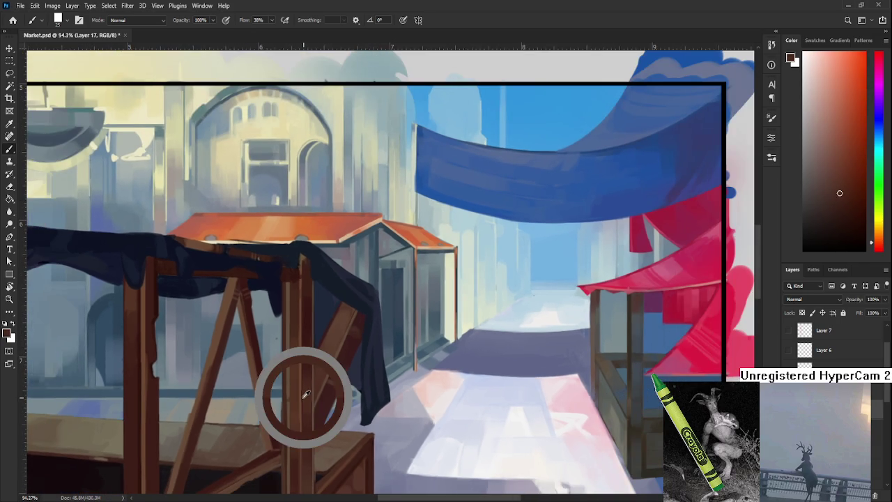
pyautogui.moveTo(303, 394); pyautogui.dragTo(301, 396)
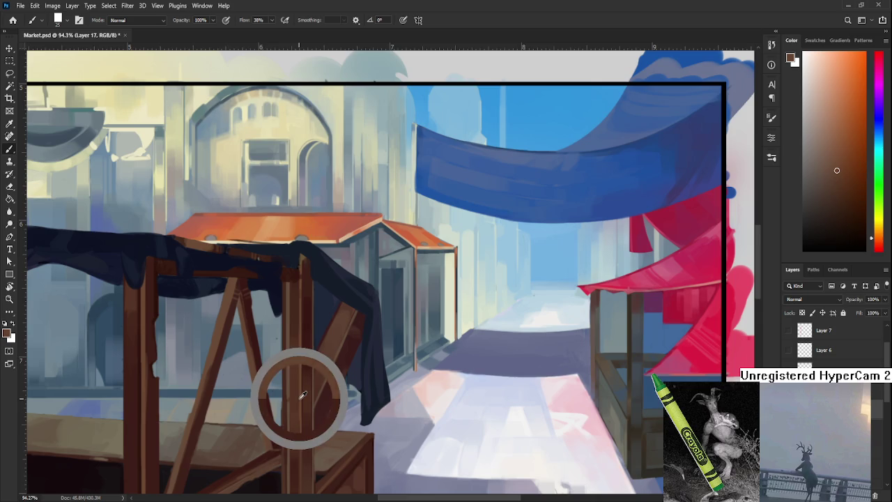
pyautogui.scroll(1, 301, 391)
pyautogui.scroll(1, 299, 377)
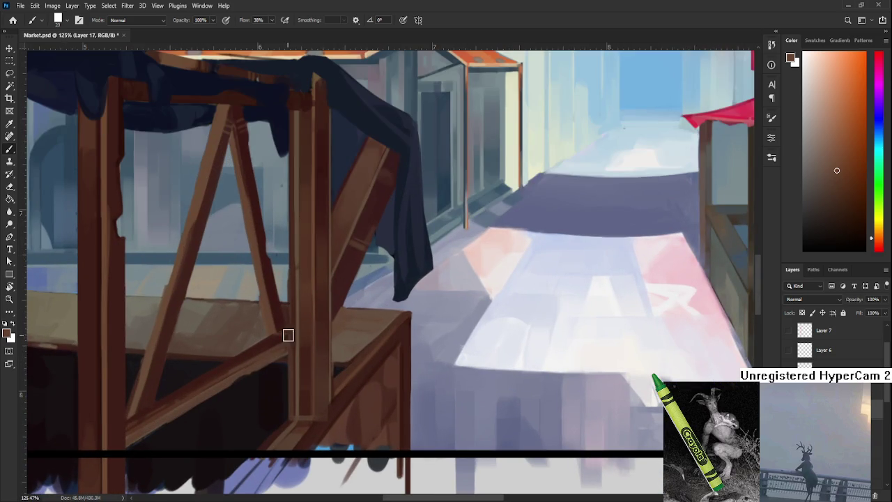
pyautogui.press('[')
pyautogui.press('[')
pyautogui.press('[')
pyautogui.keyDown('alt'); pyautogui.click(299, 357); pyautogui.keyUp('alt')
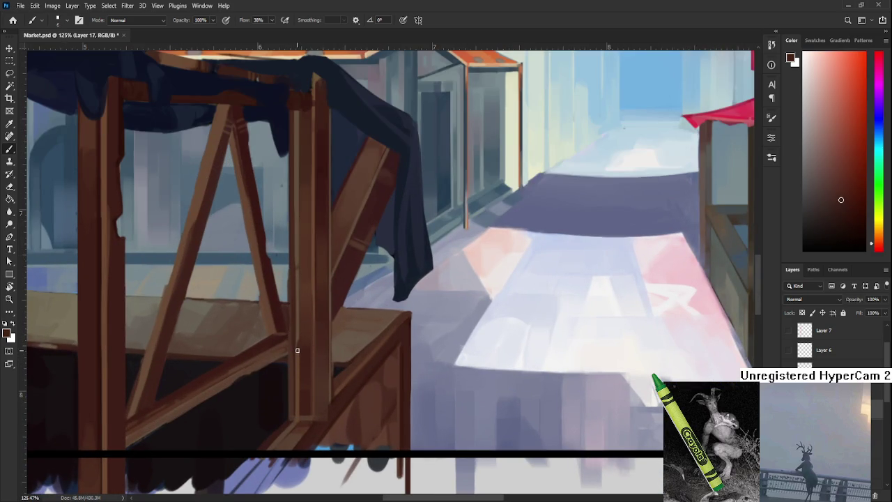
pyautogui.moveTo(299, 380); pyautogui.dragTo(302, 410)
# Sample brighter orange, redder and lighter brown wood tones from the post's upper part.
pyautogui.moveTo(328, 272); pyautogui.dragTo(313, 403)
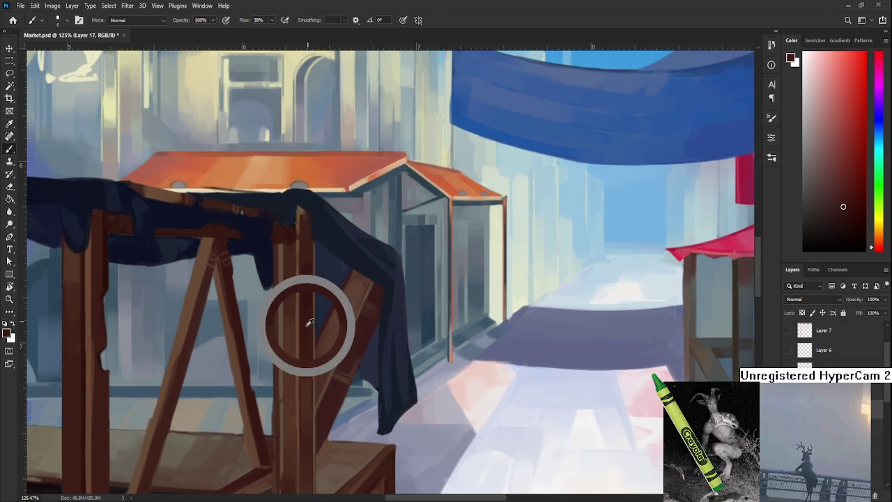
pyautogui.moveTo(308, 299); pyautogui.dragTo(296, 310)
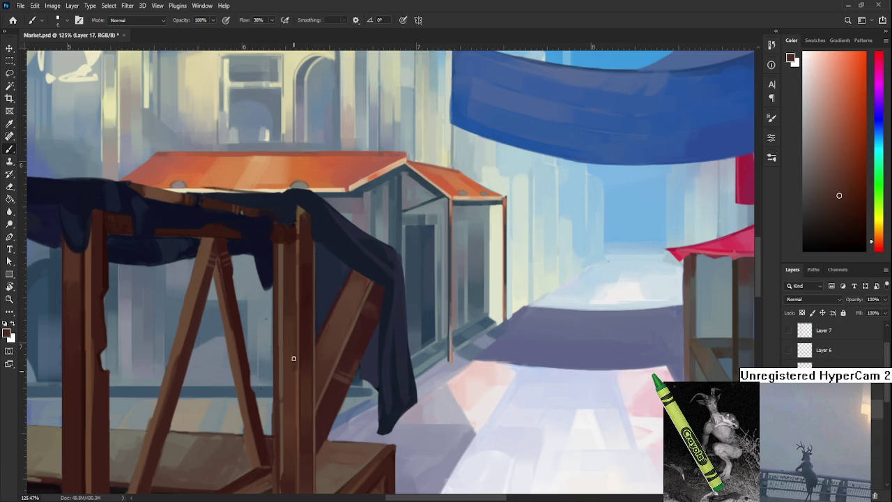
pyautogui.keyDown('alt'); pyautogui.click(301, 314); pyautogui.keyUp('alt')
pyautogui.keyDown('alt'); pyautogui.click(309, 287); pyautogui.keyUp('alt')
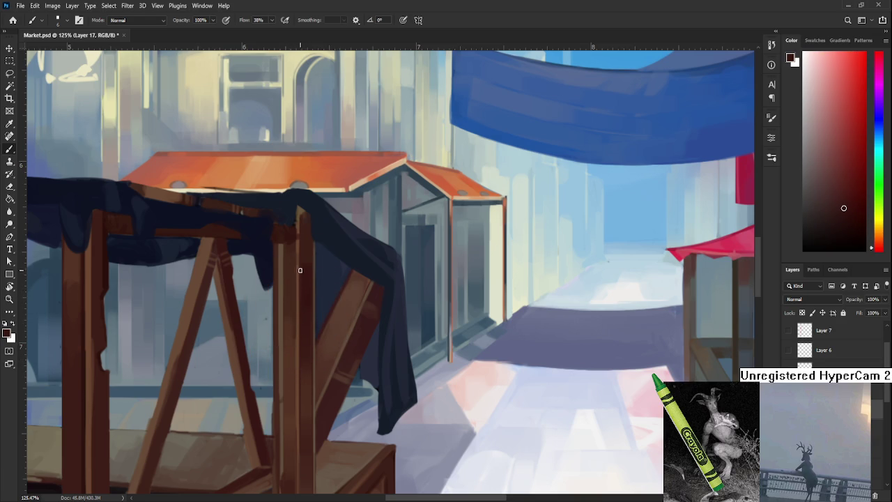
pyautogui.keyDown('alt'); pyautogui.click(298, 333); pyautogui.keyUp('alt')
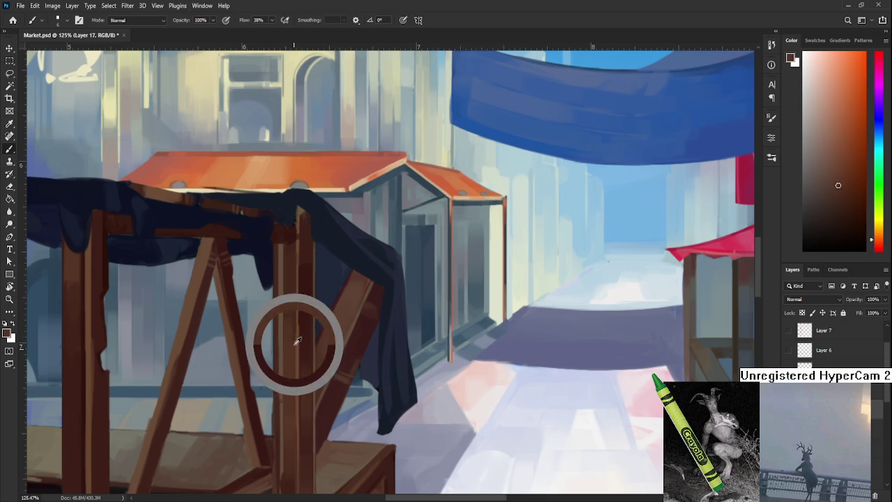
pyautogui.keyDown('alt'); pyautogui.click(295, 336); pyautogui.keyUp('alt')
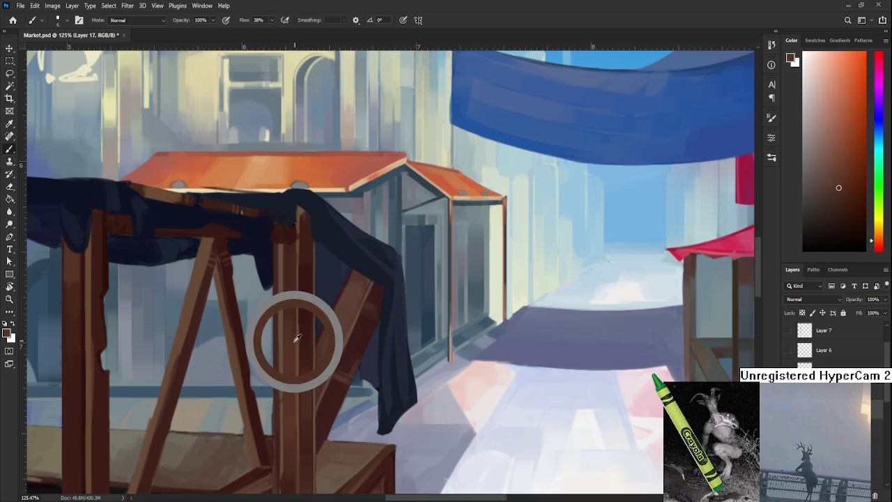
pyautogui.keyDown('alt'); pyautogui.click(301, 338); pyautogui.keyUp('alt')
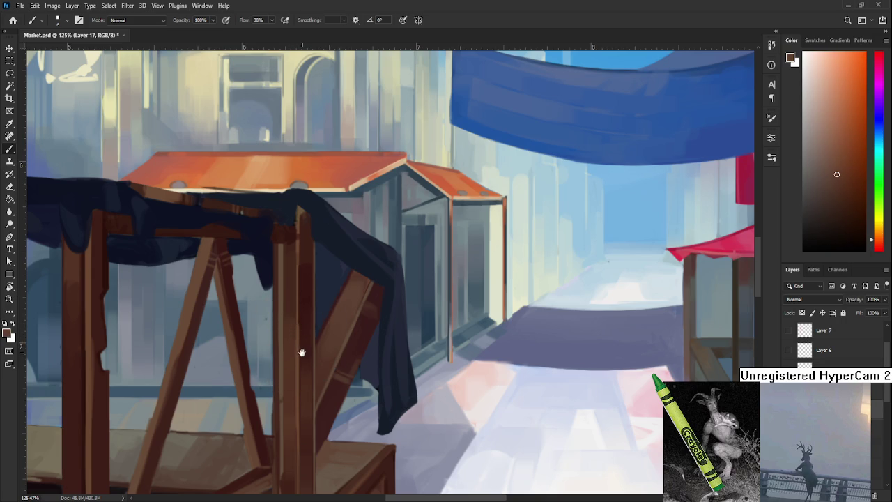
pyautogui.moveTo(298, 350); pyautogui.dragTo(318, 403)
pyautogui.scroll(-3, 318, 402)
pyautogui.scroll(-2, 319, 403)
# Sample dark red-brown, beam wood and lighter table-top browns around the stall table corner.
pyautogui.scroll(4, 322, 310)
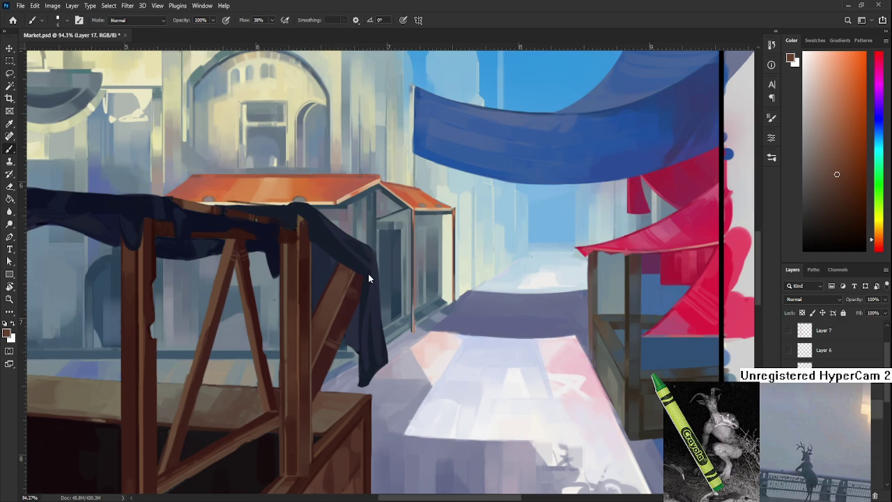
pyautogui.scroll(-1, 350, 416)
pyautogui.scroll(-1, 350, 416)
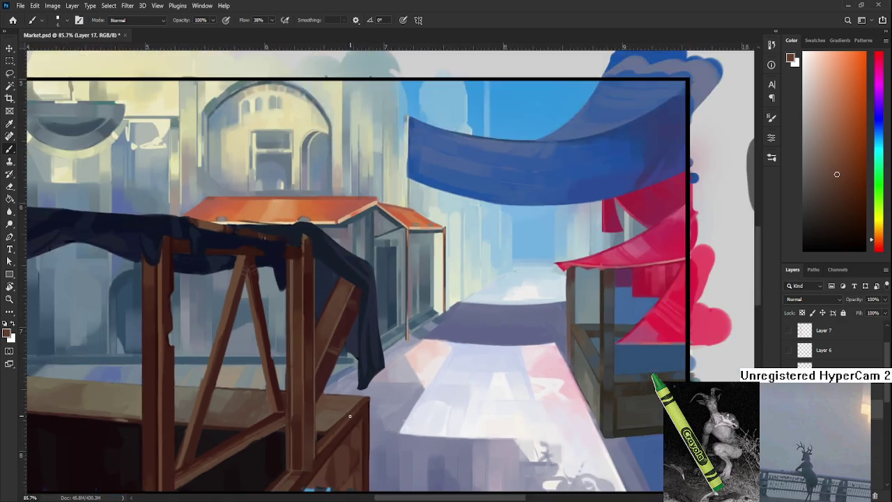
pyautogui.scroll(-3, 350, 416)
pyautogui.scroll(2, 349, 416)
pyautogui.scroll(1, 349, 411)
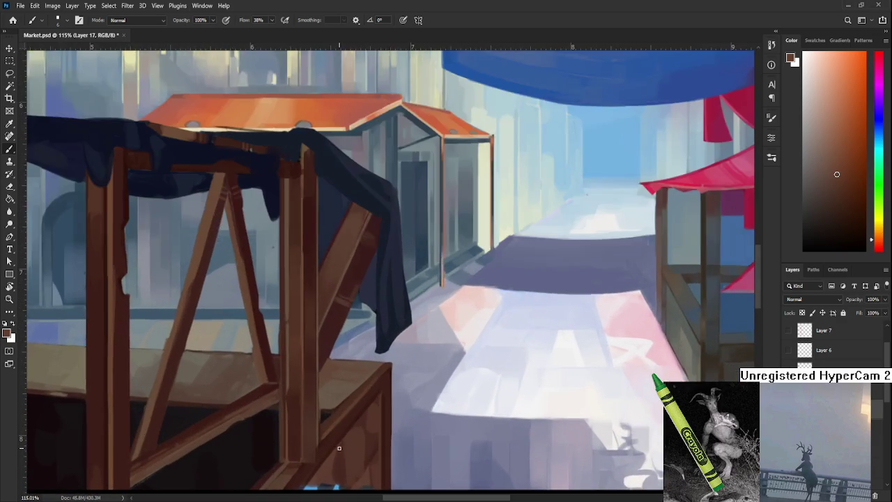
pyautogui.scroll(1, 339, 377)
pyautogui.scroll(1, 339, 379)
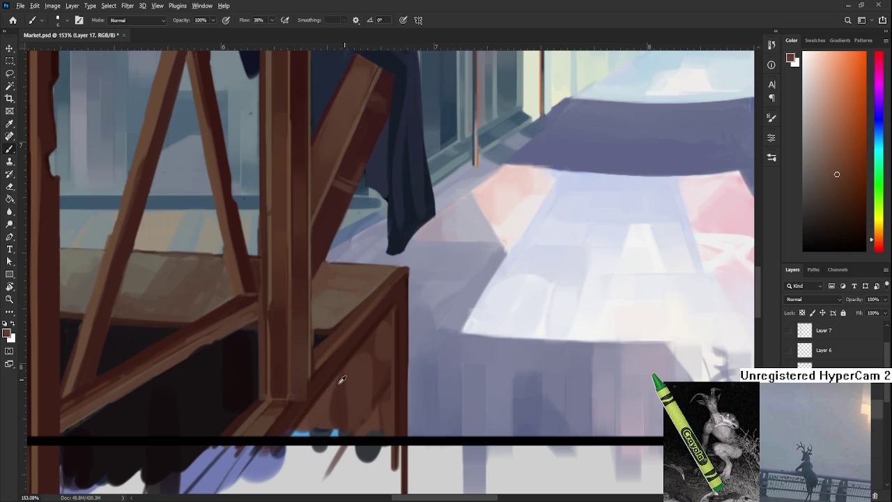
pyautogui.keyDown('alt'); pyautogui.click(314, 385); pyautogui.keyUp('alt')
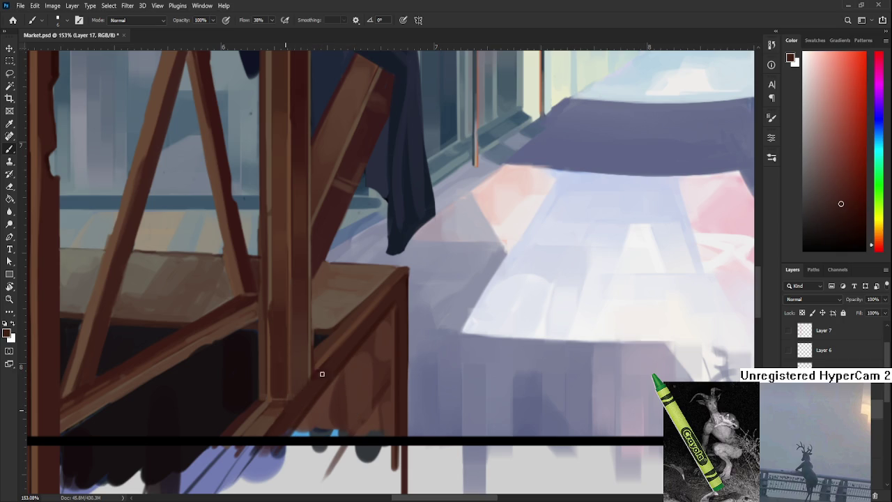
pyautogui.moveTo(309, 402); pyautogui.dragTo(327, 348)
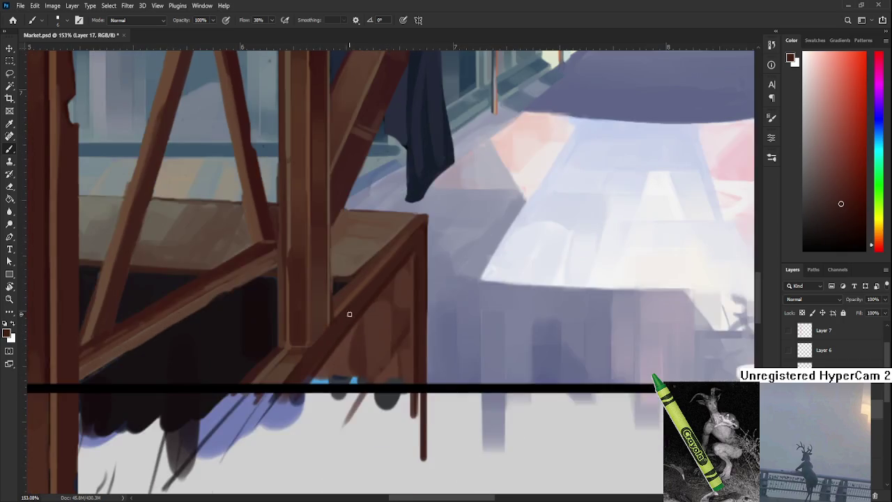
pyautogui.keyDown('alt'); pyautogui.click(302, 366); pyautogui.keyUp('alt')
pyautogui.moveTo(365, 299); pyautogui.dragTo(330, 342)
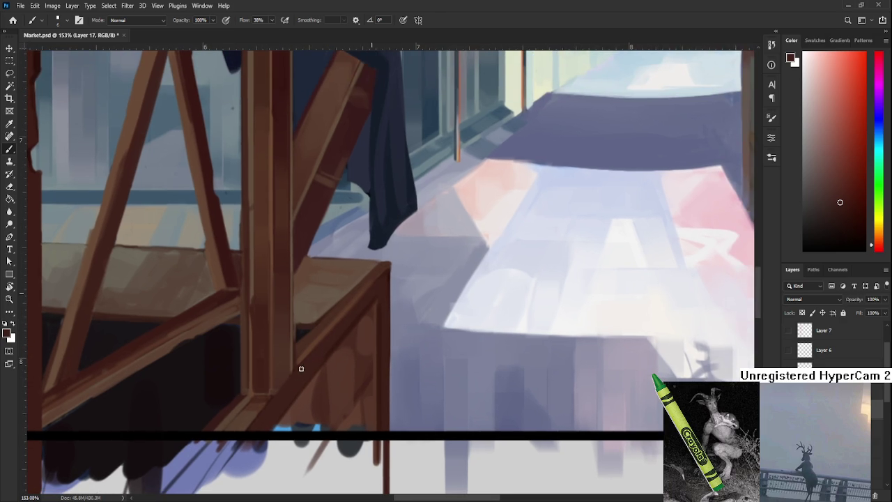
pyautogui.moveTo(364, 299); pyautogui.dragTo(328, 328)
pyautogui.keyDown('alt'); pyautogui.click(299, 357); pyautogui.keyUp('alt')
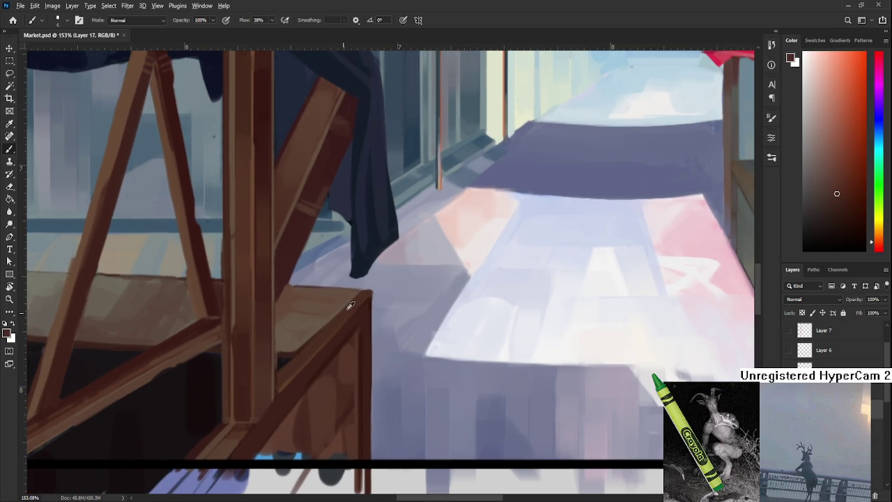
pyautogui.keyDown('alt'); pyautogui.click(309, 328); pyautogui.keyUp('alt')
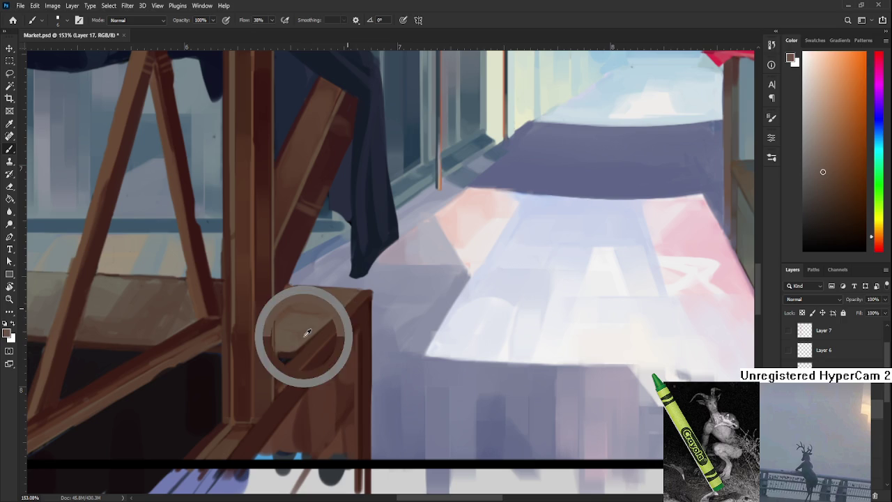
pyautogui.keyDown('alt'); pyautogui.click(348, 305); pyautogui.keyUp('alt')
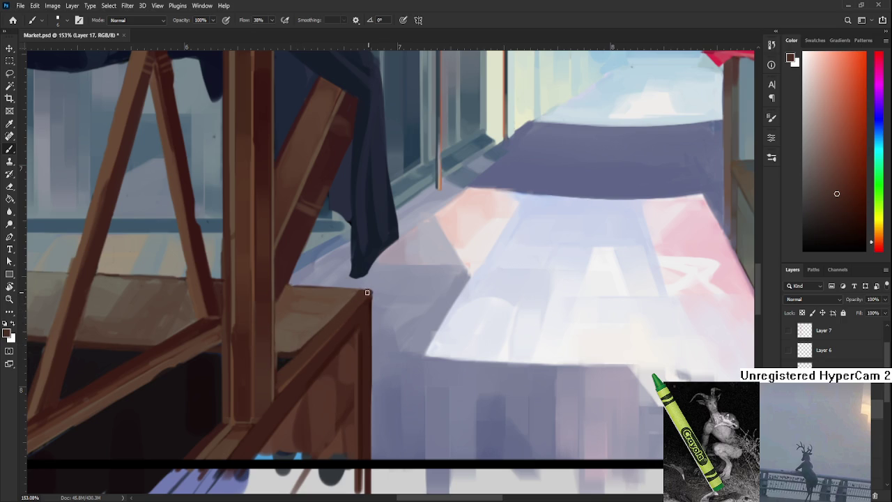
# Paint a dark line down the table's right front edge.
pyautogui.press('e')
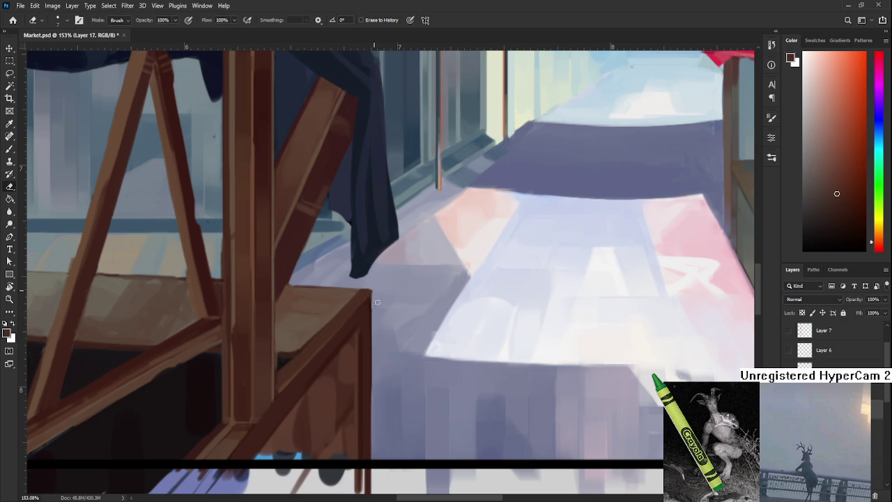
pyautogui.press('b')
pyautogui.keyDown('alt'); pyautogui.click(368, 311); pyautogui.keyUp('alt')
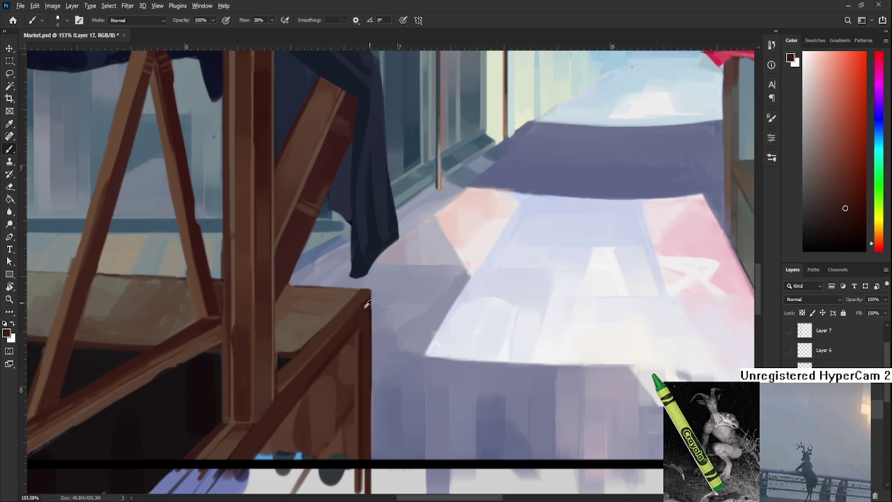
pyautogui.moveTo(371, 311); pyautogui.dragTo(365, 456)
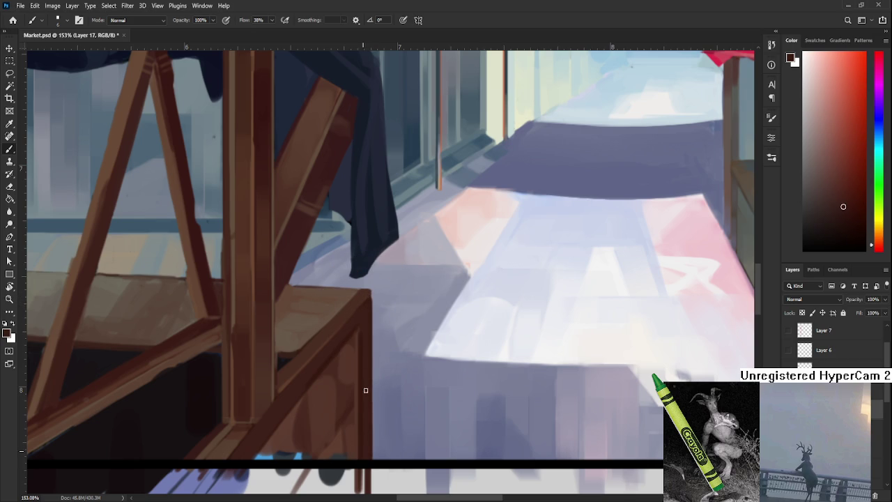
# Erase the dark line along the table's right edge, redoing the erase in two passes.
pyautogui.press('e')
pyautogui.moveTo(373, 292); pyautogui.dragTo(380, 462)
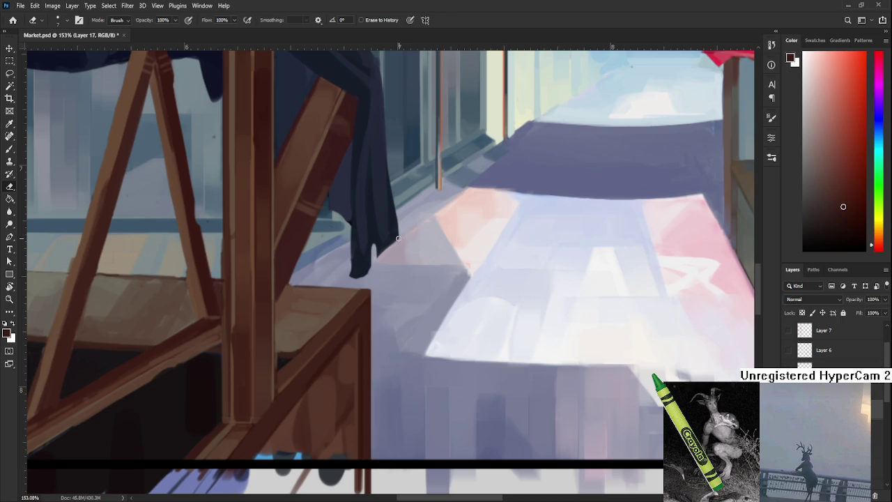
pyautogui.hotkey('ctrl', 'z')
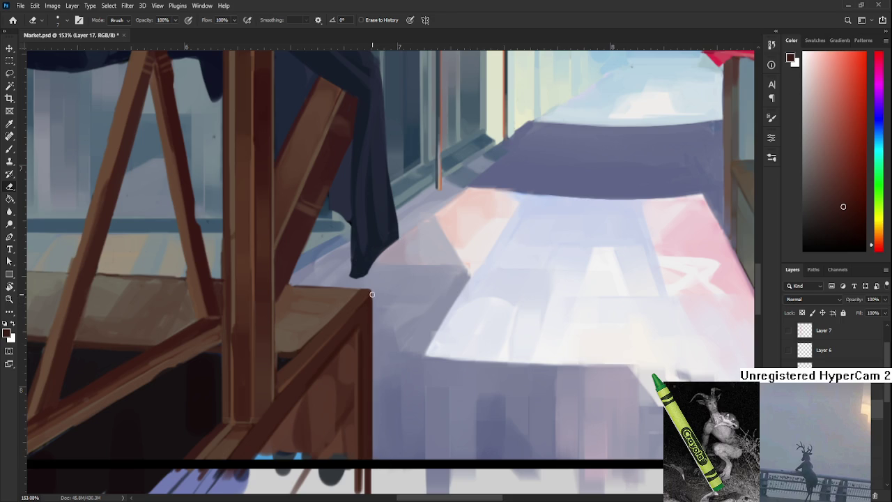
pyautogui.moveTo(375, 320); pyautogui.dragTo(379, 452)
pyautogui.moveTo(376, 412); pyautogui.dragTo(382, 284)
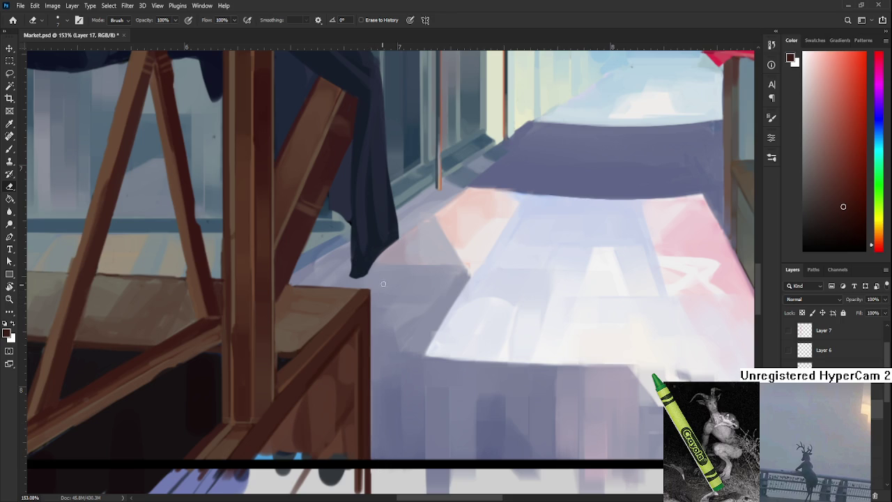
pyautogui.scroll(-4, 383, 282)
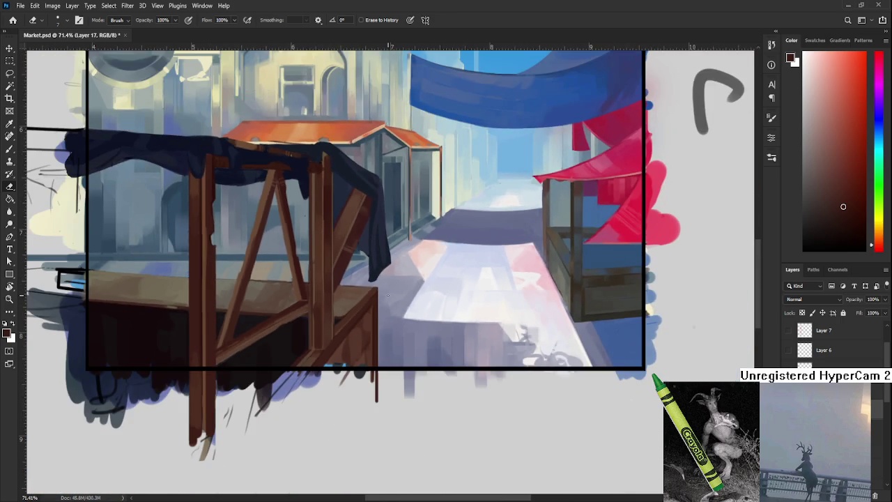
# Rotate the canvas view sideways and sample the orange-brown stall wood.
pyautogui.scroll(-2, 388, 290)
pyautogui.scroll(3, 384, 288)
pyautogui.scroll(3, 377, 284)
pyautogui.scroll(1, 363, 282)
pyautogui.press('r')
pyautogui.moveTo(360, 282); pyautogui.dragTo(348, 454)
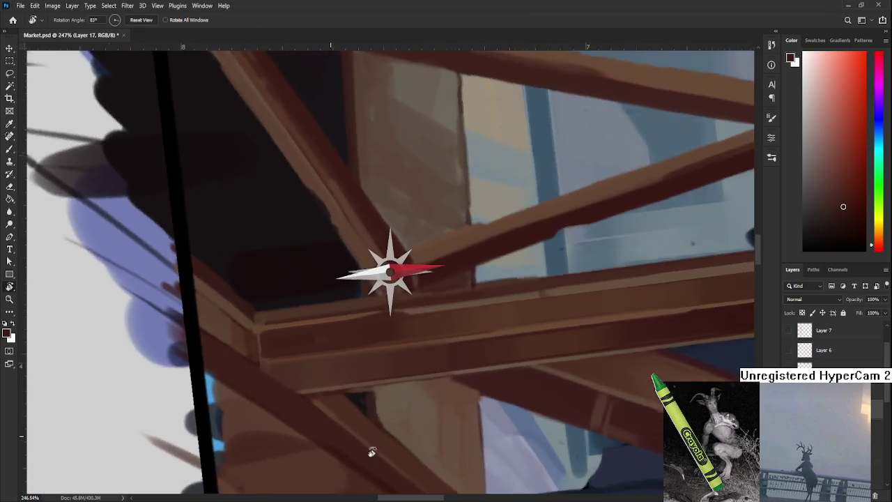
pyautogui.press('b')
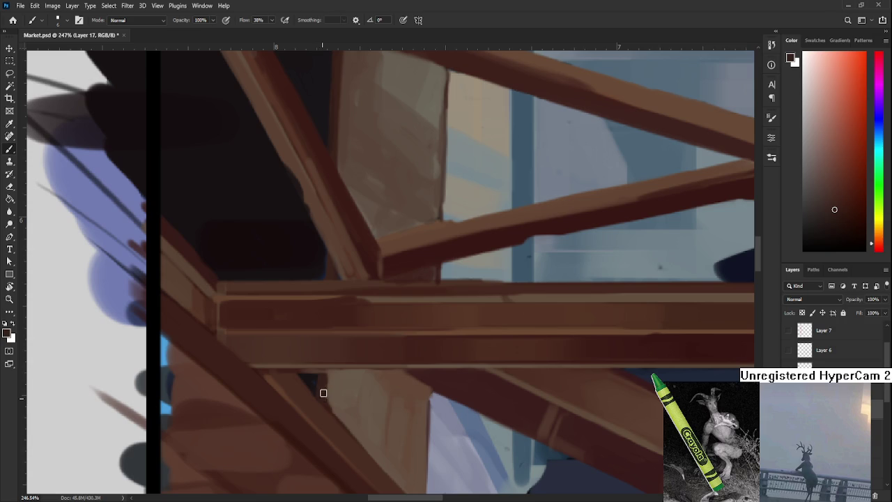
pyautogui.keyDown('alt'); pyautogui.click(333, 378); pyautogui.keyUp('alt')
pyautogui.keyDown('alt'); pyautogui.click(333, 382); pyautogui.keyUp('alt')
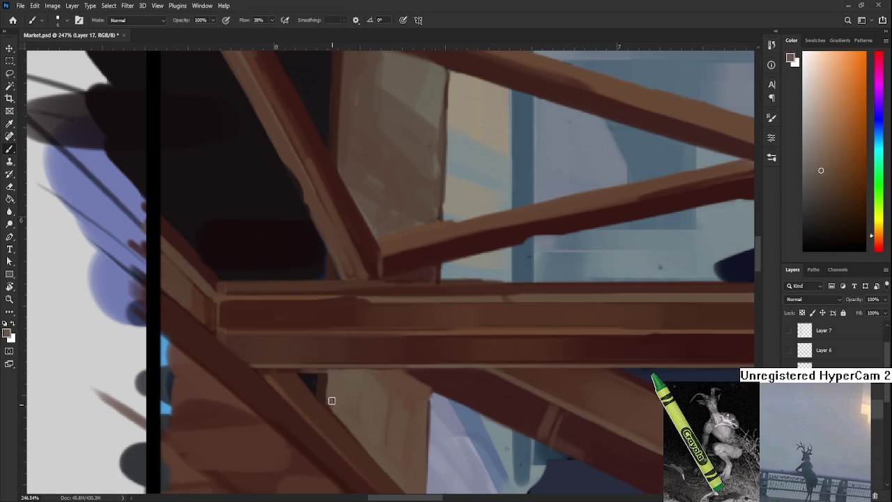
# Tilt the view, sample the tabletop's warm light brown and enlarge the brush.
pyautogui.press('r')
pyautogui.moveTo(338, 408)
pyautogui.mouseDown()
pyautogui.moveTo(426, 366)
pyautogui.moveTo(379, 384)
pyautogui.moveTo(315, 299)
pyautogui.mouseUp()
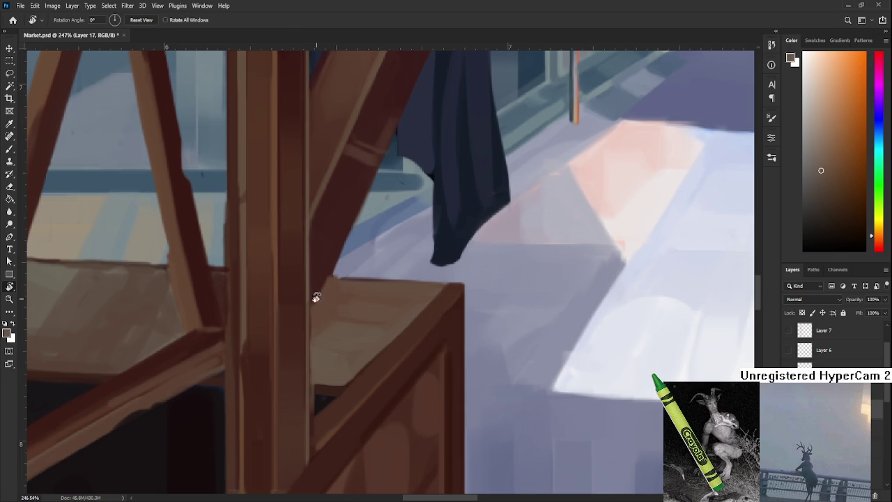
pyautogui.press('b')
pyautogui.keyDown('alt'); pyautogui.click(337, 308); pyautogui.keyUp('alt')
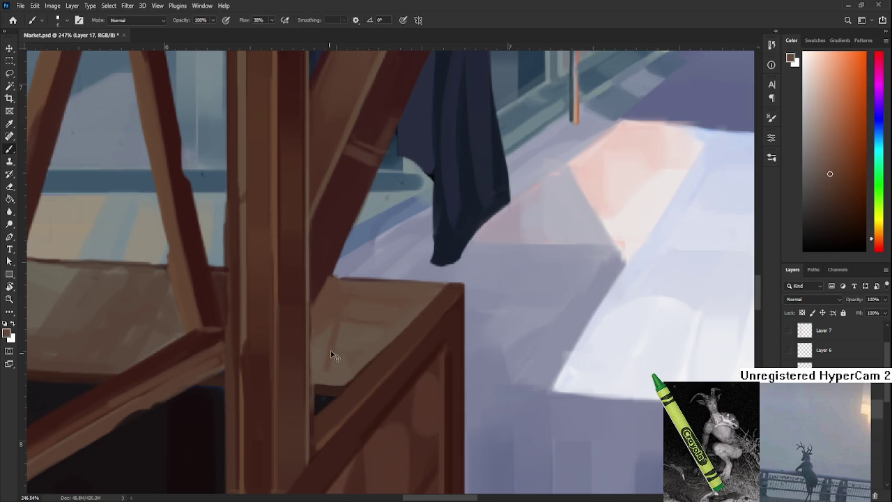
pyautogui.press(']')
pyautogui.press(']')
pyautogui.press(']')
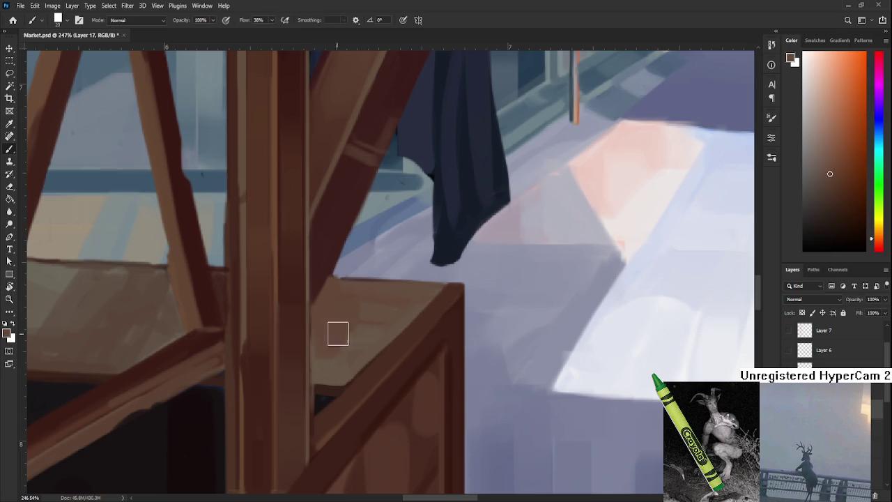
pyautogui.keyDown('alt'); pyautogui.click(372, 313); pyautogui.keyUp('alt')
pyautogui.keyDown('alt'); pyautogui.click(338, 358); pyautogui.keyUp('alt')
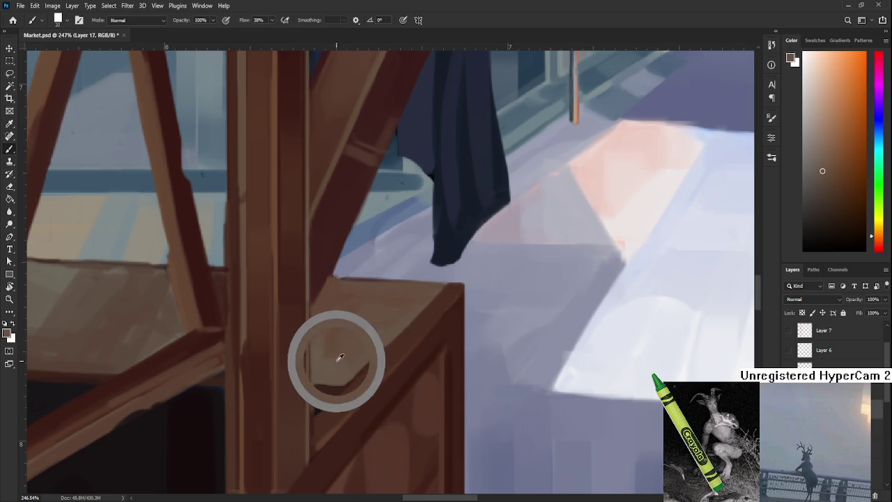
pyautogui.keyDown('alt'); pyautogui.click(358, 339); pyautogui.keyUp('alt')
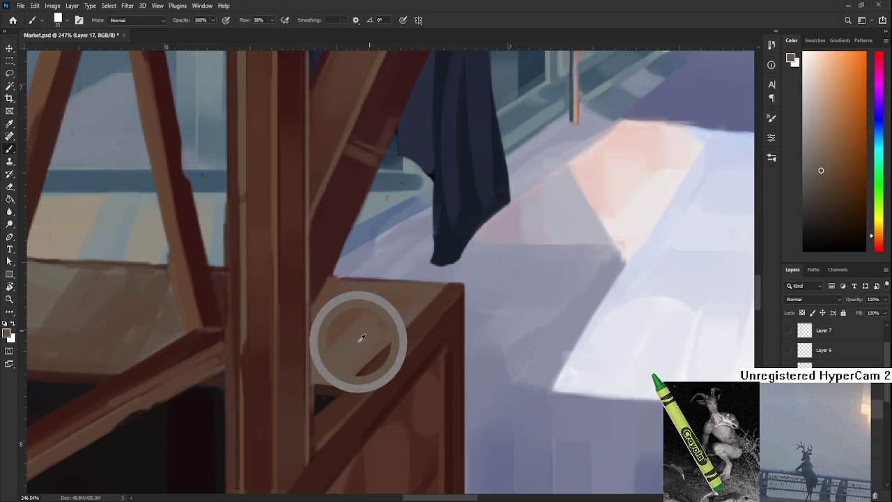
pyautogui.press('[')
pyautogui.press('[')
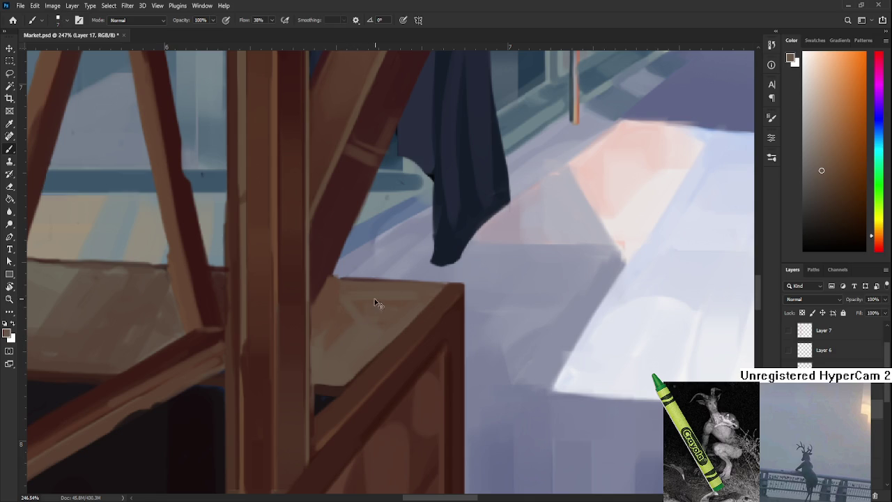
pyautogui.moveTo(408, 303); pyautogui.dragTo(356, 347)
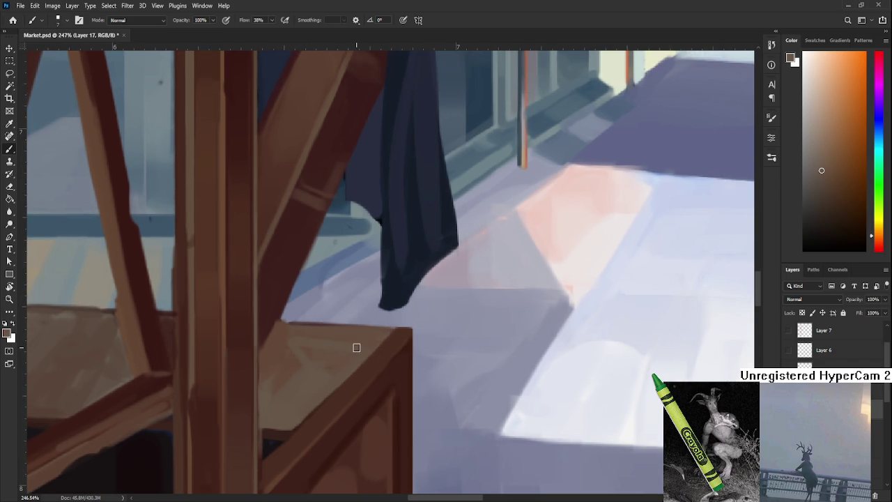
pyautogui.scroll(-3, 356, 347)
pyautogui.scroll(-3, 356, 351)
pyautogui.scroll(-2, 359, 355)
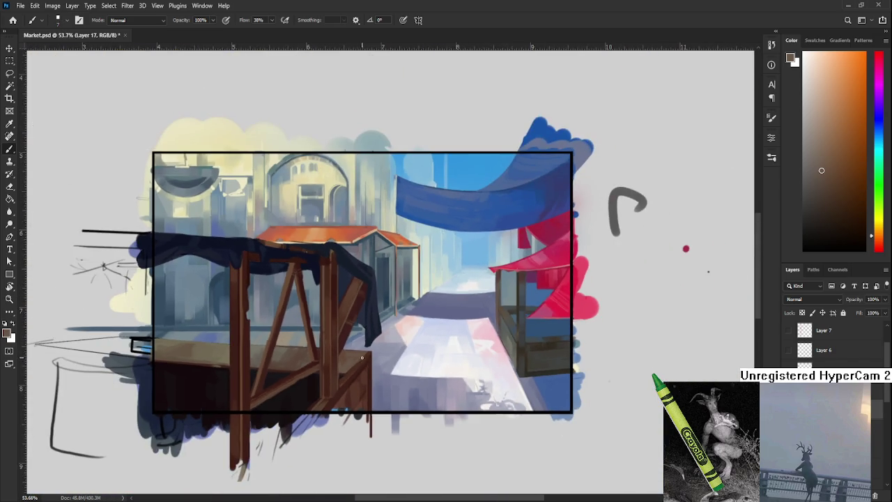
# Zoom in on the stall table and sample a red-brown from it.
pyautogui.scroll(-2, 361, 358)
pyautogui.scroll(4, 361, 359)
pyautogui.scroll(2, 358, 366)
pyautogui.scroll(2, 354, 373)
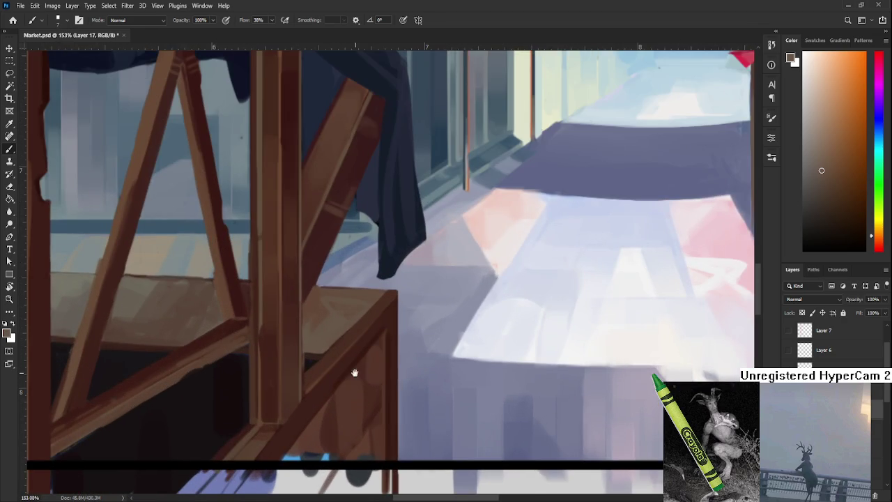
pyautogui.moveTo(355, 373); pyautogui.dragTo(297, 310)
pyautogui.keyDown('alt'); pyautogui.click(303, 340); pyautogui.keyUp('alt')
pyautogui.moveTo(301, 342)
pyautogui.mouseDown()
pyautogui.moveTo(336, 326)
pyautogui.moveTo(332, 336)
pyautogui.mouseUp()
pyautogui.scroll(-1, 332, 337)
pyautogui.scroll(-1, 355, 317)
pyautogui.scroll(-2, 383, 295)
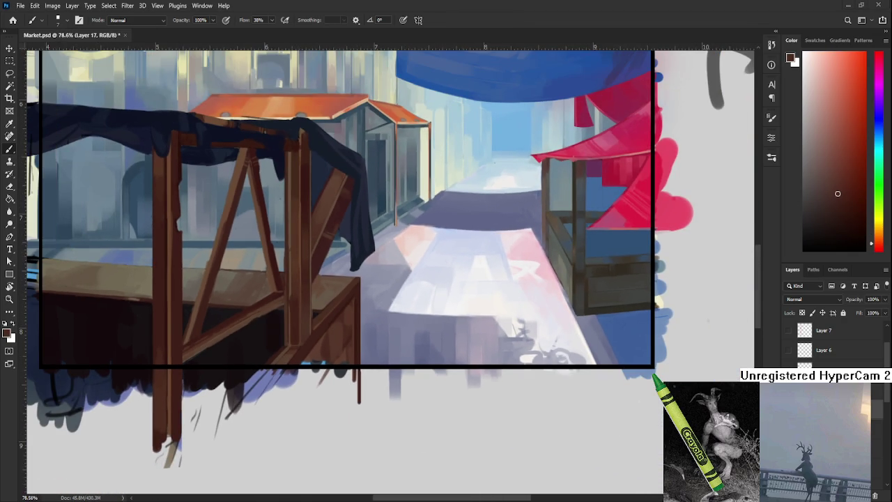
pyautogui.scroll(2, 613, 306)
pyautogui.scroll(1, 613, 307)
# Paint the blue-grey street shadow tone over the crate's lower corner with a larger brush.
pyautogui.keyDown('alt'); pyautogui.click(364, 375); pyautogui.keyUp('alt')
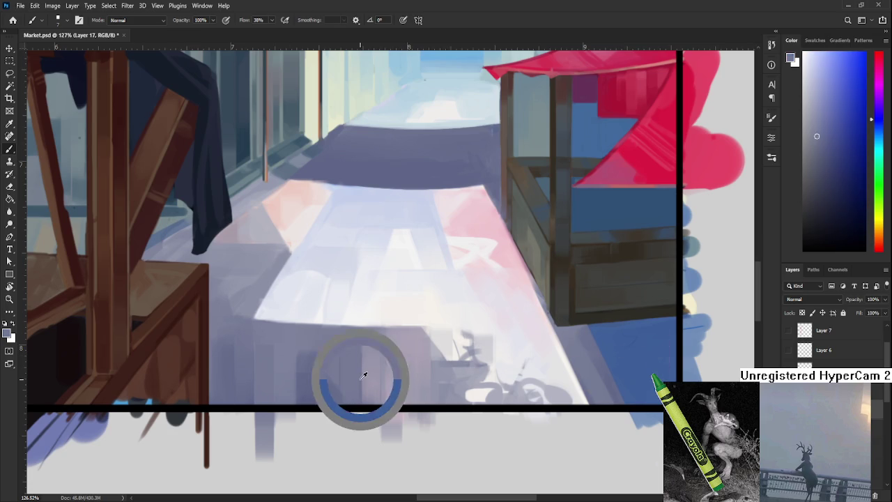
pyautogui.scroll(-1, 309, 379)
pyautogui.moveTo(308, 378); pyautogui.dragTo(489, 398)
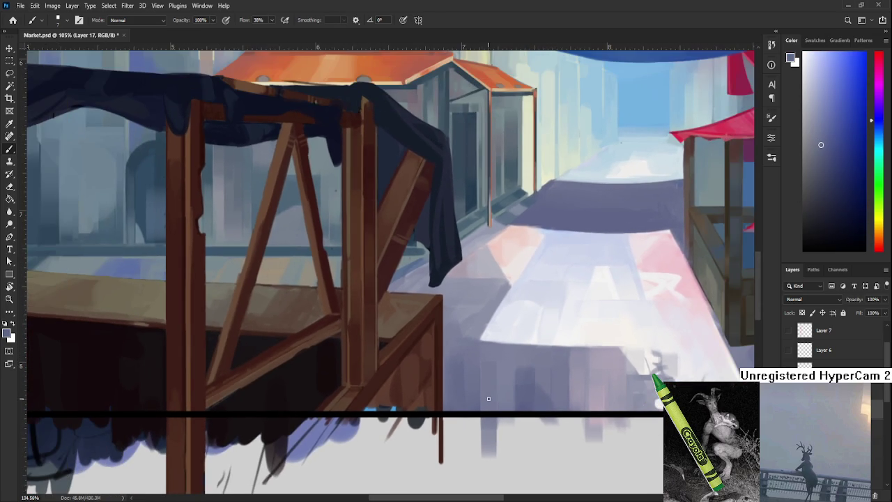
pyautogui.press(']')
pyautogui.press(']')
pyautogui.press(']')
pyautogui.moveTo(410, 377)
pyautogui.mouseDown()
pyautogui.moveTo(396, 386)
pyautogui.moveTo(412, 370)
pyautogui.moveTo(391, 402)
pyautogui.mouseUp()
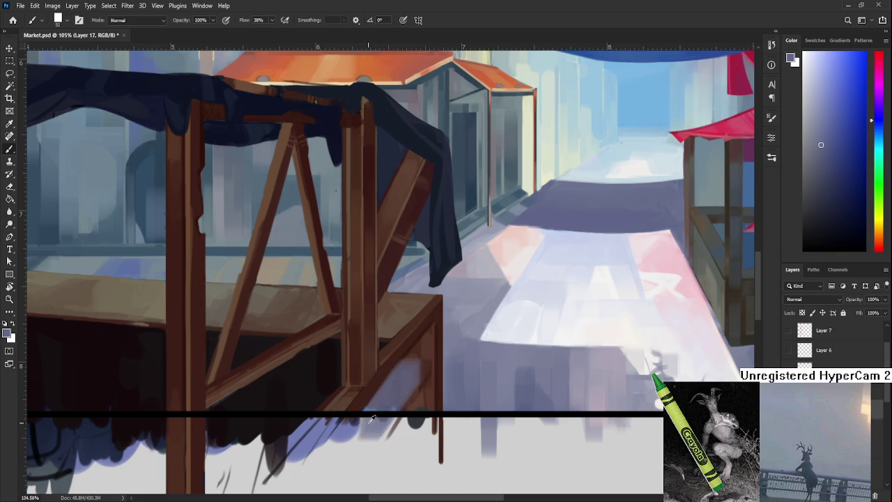
# Paint dark red-brown sampled from the crate over the lower table corner.
pyautogui.keyDown('alt'); pyautogui.click(399, 385); pyautogui.keyUp('alt')
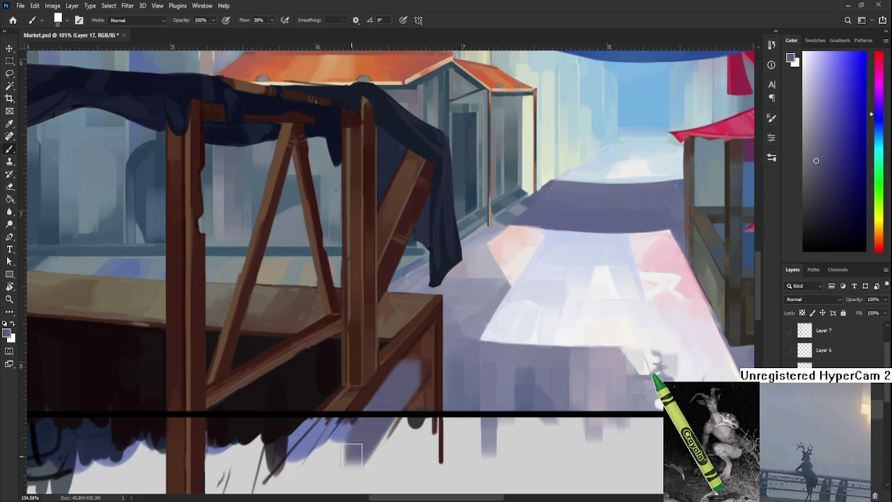
pyautogui.keyDown('alt'); pyautogui.click(421, 353); pyautogui.keyUp('alt')
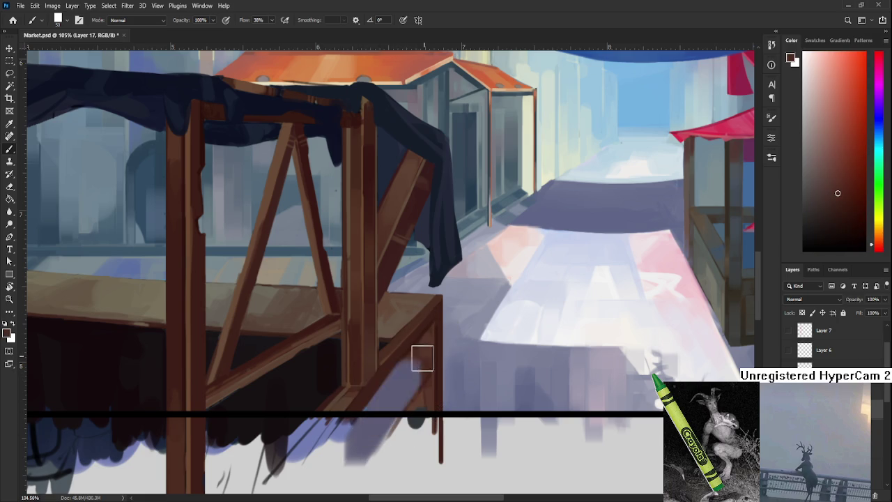
pyautogui.moveTo(410, 375); pyautogui.dragTo(385, 412)
pyautogui.keyDown('alt'); pyautogui.click(414, 370); pyautogui.keyUp('alt')
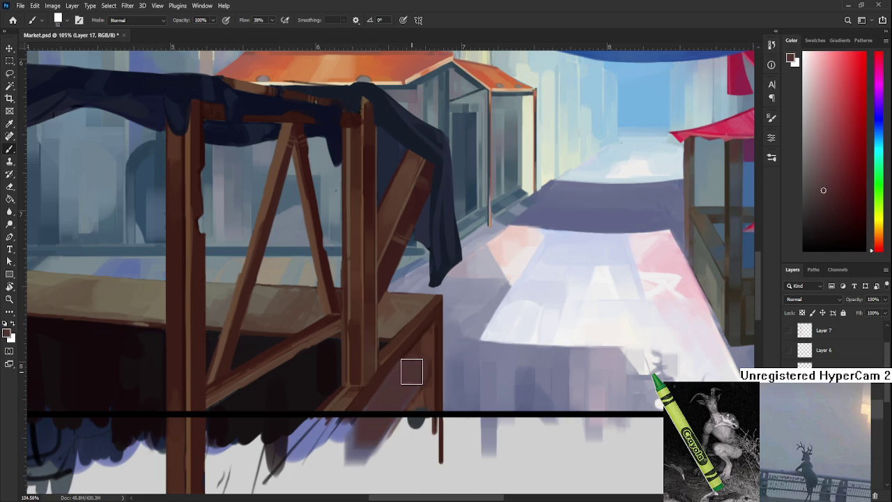
pyautogui.keyDown('alt'); pyautogui.click(398, 393); pyautogui.keyUp('alt')
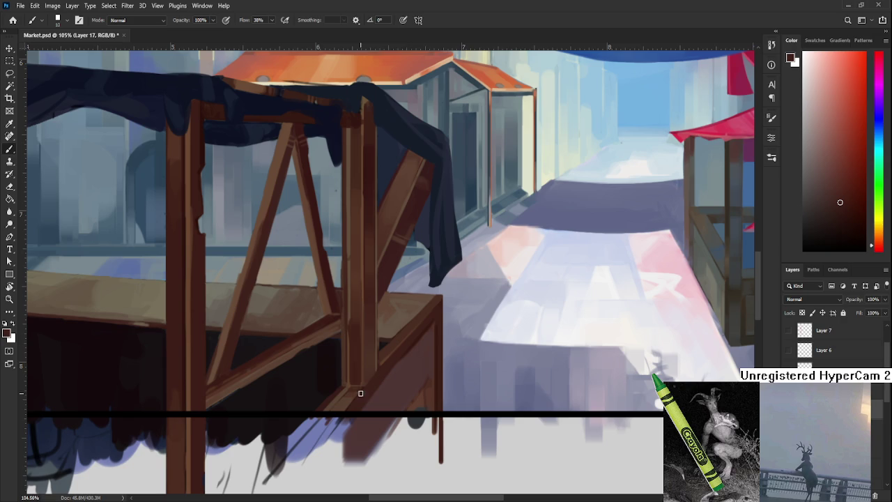
# Resample darker reds and browns from the crate and pan to show below the stall.
pyautogui.keyDown('alt'); pyautogui.click(405, 365); pyautogui.keyUp('alt')
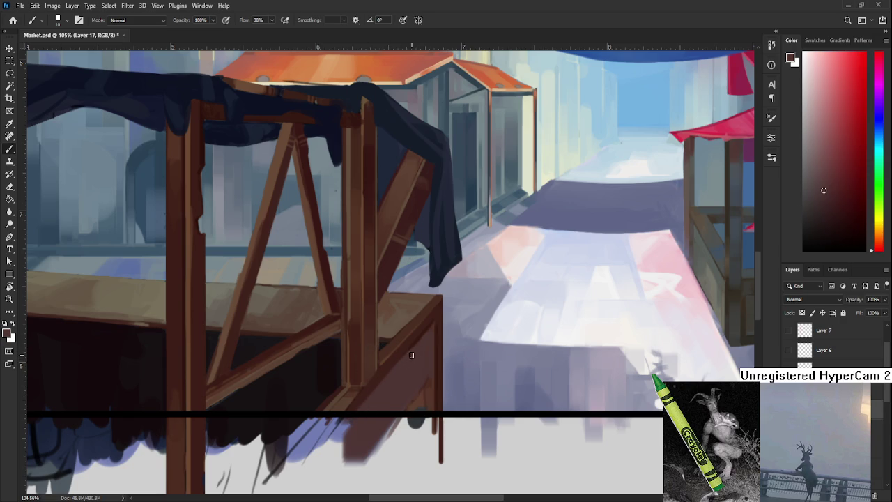
pyautogui.keyDown('alt'); pyautogui.click(375, 382); pyautogui.keyUp('alt')
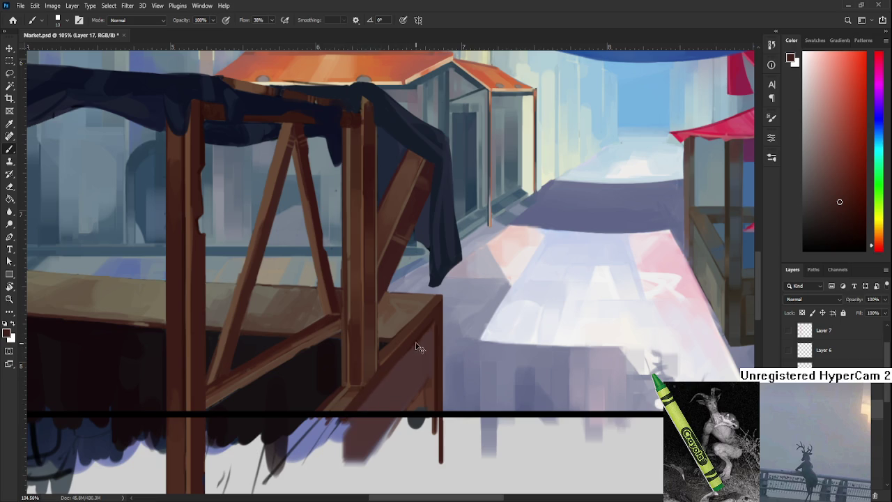
pyautogui.scroll(1, 419, 342)
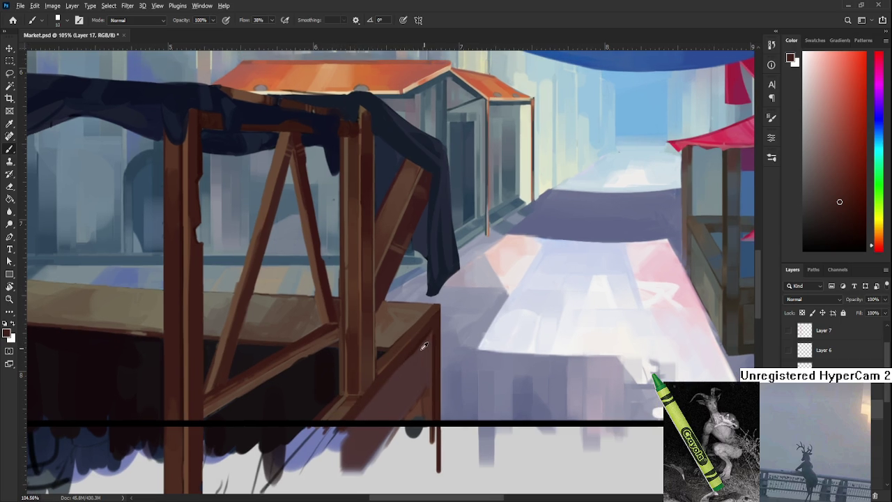
pyautogui.keyDown('alt'); pyautogui.click(408, 359); pyautogui.keyUp('alt')
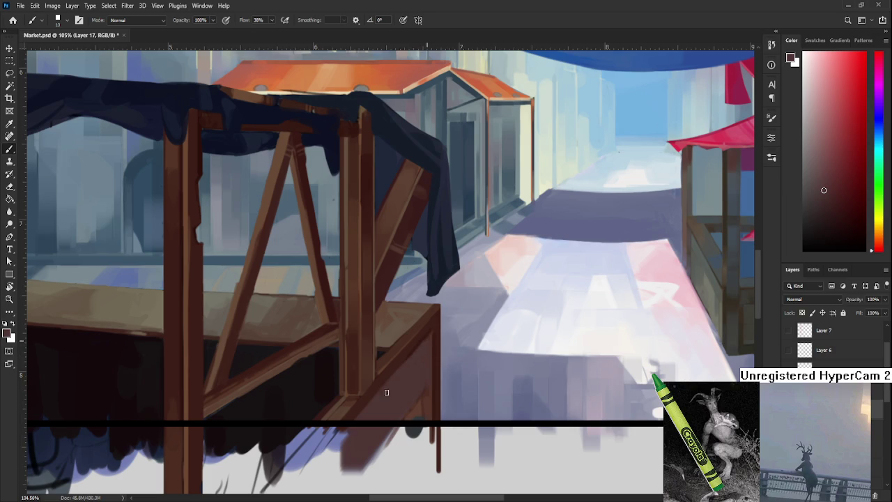
pyautogui.keyDown('alt'); pyautogui.click(429, 333); pyautogui.keyUp('alt')
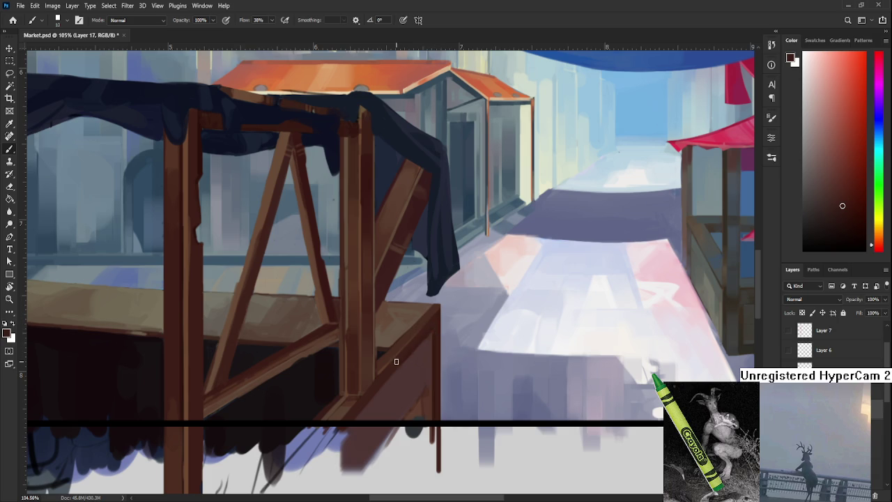
pyautogui.moveTo(432, 356); pyautogui.dragTo(428, 330)
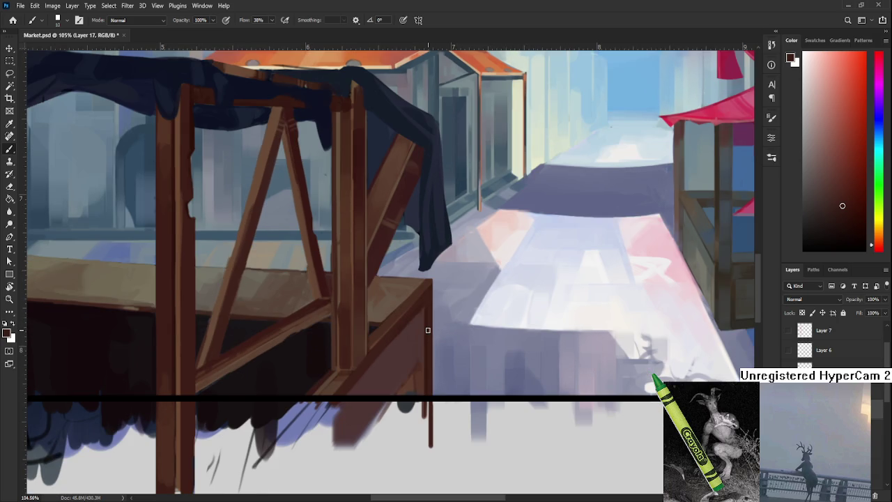
pyautogui.scroll(-5, 428, 330)
pyautogui.scroll(2, 428, 329)
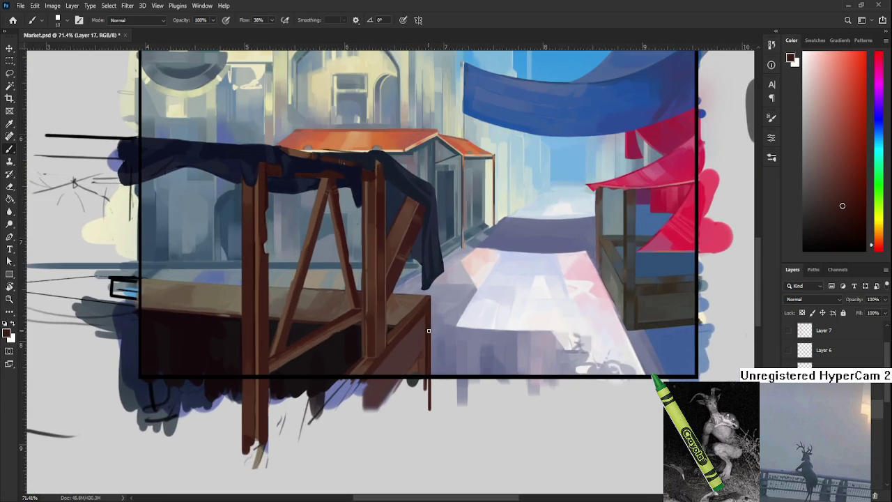
# Sample the orange-brown stall wood and dab dark marks below the front post's base.
pyautogui.keyDown('alt'); pyautogui.click(398, 326); pyautogui.keyUp('alt')
pyautogui.keyDown('alt'); pyautogui.click(415, 357); pyautogui.keyUp('alt')
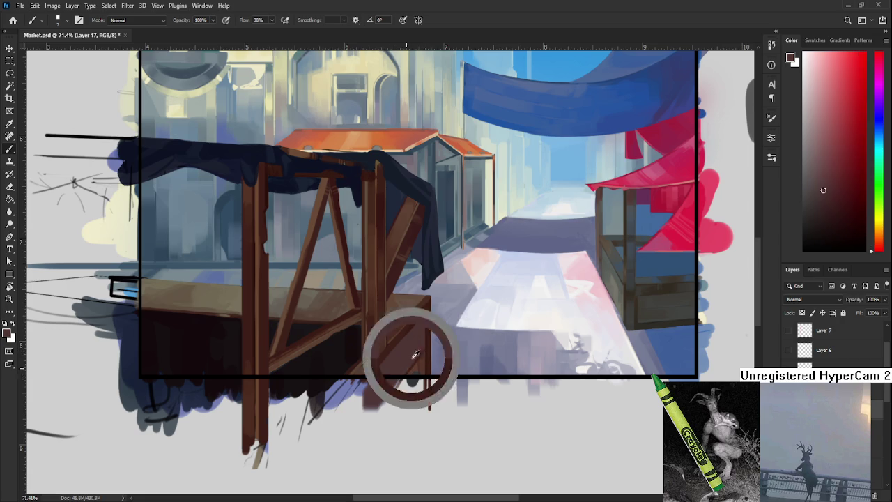
pyautogui.keyDown('alt'); pyautogui.click(418, 318); pyautogui.keyUp('alt')
pyautogui.press(']')
pyautogui.press(']')
pyautogui.press(']')
pyautogui.moveTo(415, 380); pyautogui.dragTo(420, 411)
# Resample dark red stall wood with a much larger brush and pan to the street's right side.
pyautogui.press('[')
pyautogui.press('[')
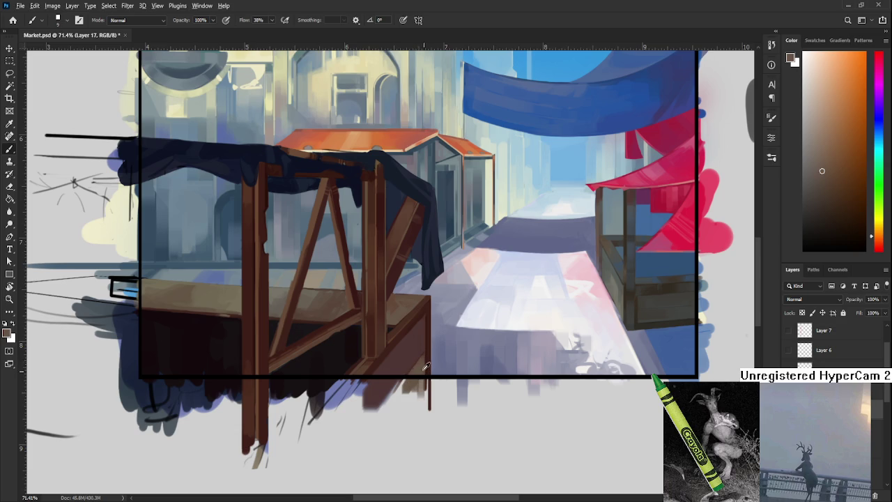
pyautogui.keyDown('alt'); pyautogui.click(426, 366); pyautogui.keyUp('alt')
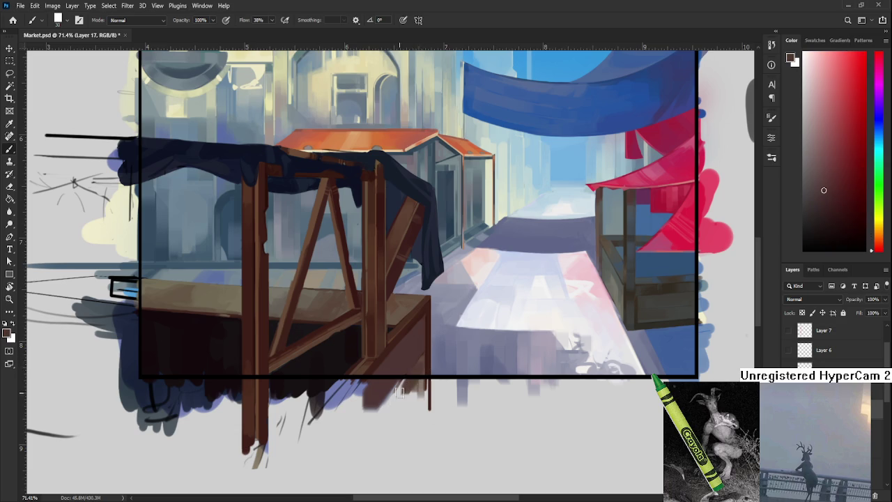
pyautogui.press(']')
pyautogui.press(']')
pyautogui.press(']')
pyautogui.keyDown('alt'); pyautogui.click(421, 364); pyautogui.keyUp('alt')
pyautogui.keyDown('alt'); pyautogui.click(416, 370); pyautogui.keyUp('alt')
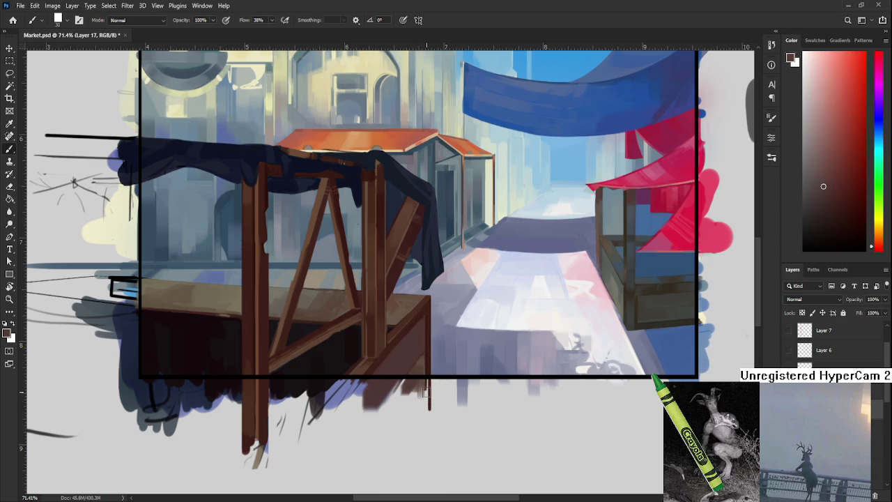
pyautogui.moveTo(427, 392); pyautogui.dragTo(368, 402)
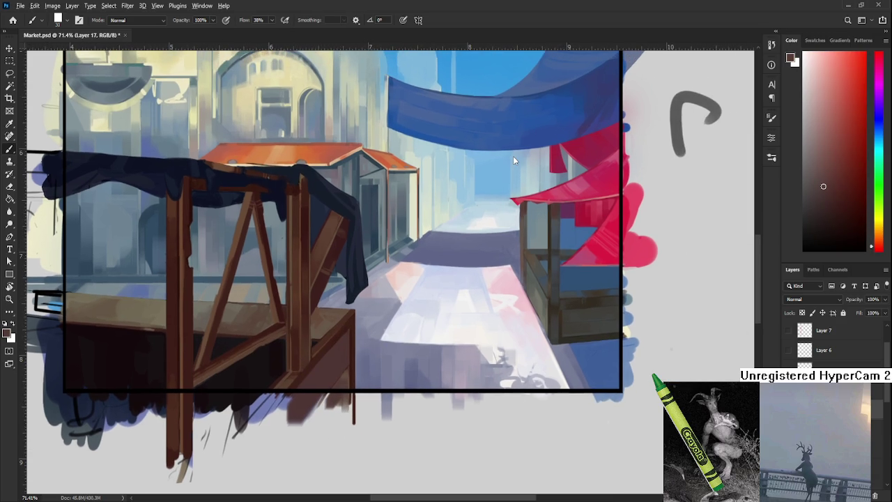
# Sample several darker browns from the stall leg and table front while zooming in on the corner.
pyautogui.scroll(3, 521, 147)
pyautogui.moveTo(340, 318); pyautogui.dragTo(336, 322)
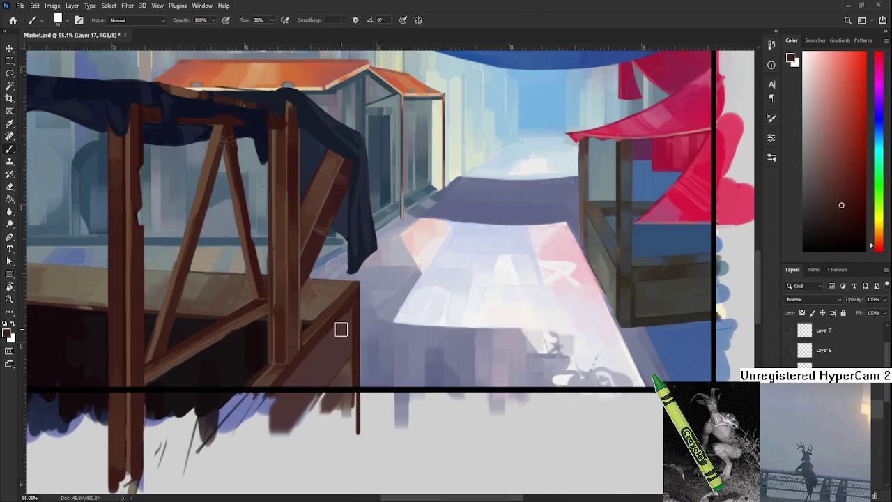
pyautogui.keyDown('alt'); pyautogui.click(336, 322); pyautogui.keyUp('alt')
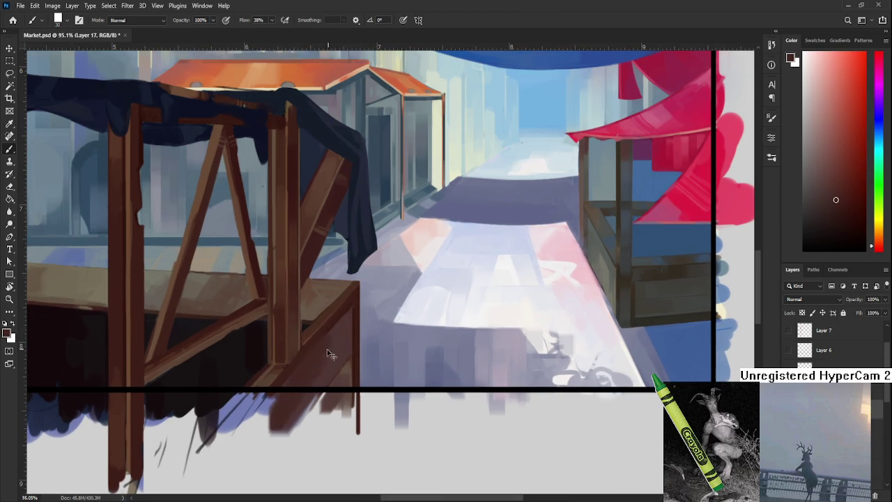
pyautogui.keyDown('alt'); pyautogui.click(338, 354); pyautogui.keyUp('alt')
pyautogui.keyDown('alt'); pyautogui.click(322, 354); pyautogui.keyUp('alt')
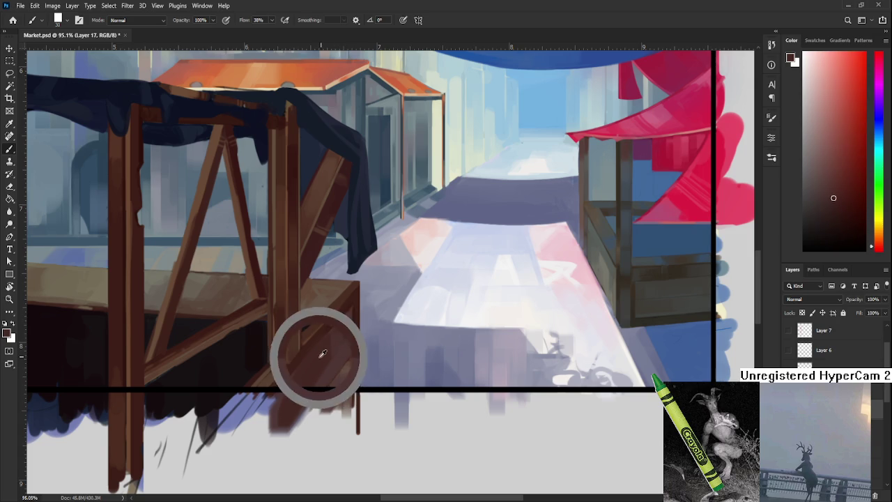
pyautogui.scroll(2, 344, 373)
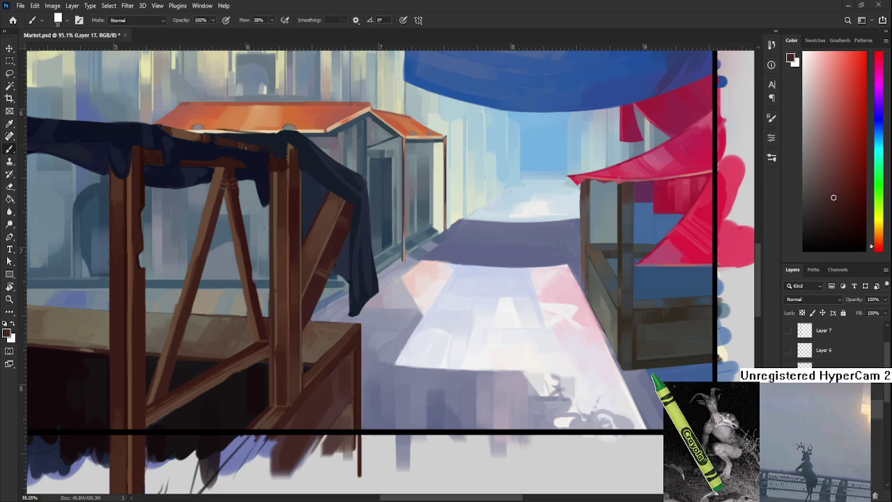
pyautogui.scroll(1, 335, 418)
pyautogui.scroll(1, 335, 418)
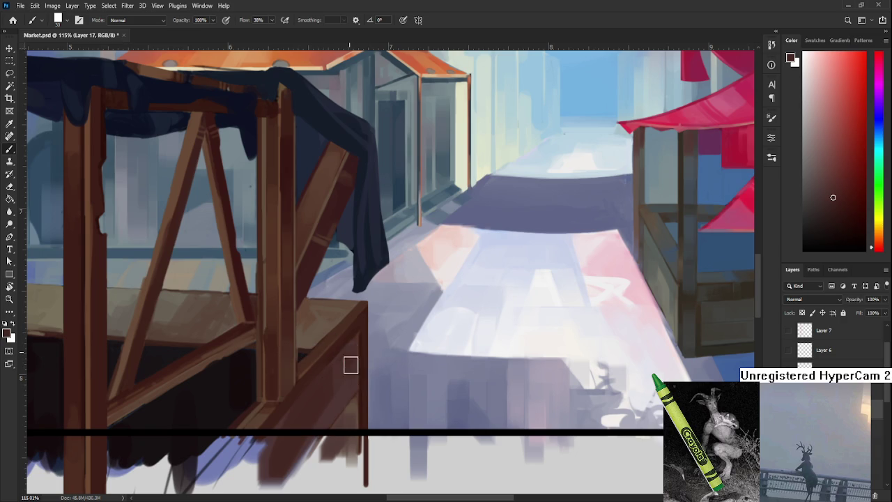
pyautogui.keyDown('alt'); pyautogui.click(349, 351); pyautogui.keyUp('alt')
pyautogui.moveTo(365, 383); pyautogui.dragTo(387, 328)
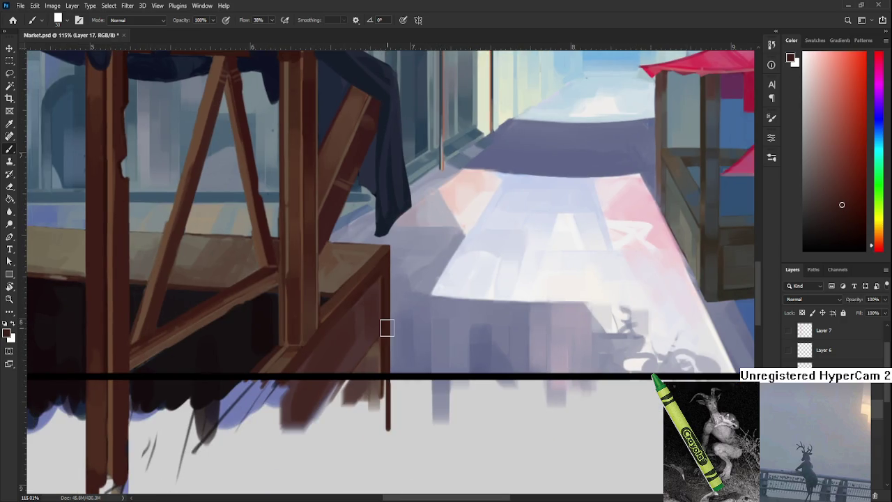
pyautogui.scroll(-10, 387, 328)
pyautogui.scroll(5, 397, 338)
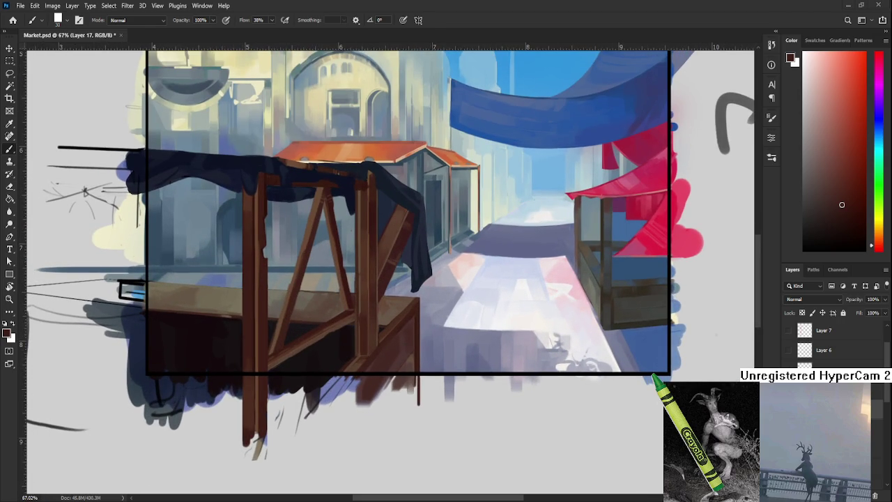
# Paint a lighter stroke defining the front post's base, then pan around to review it.
pyautogui.scroll(1, 388, 361)
pyautogui.scroll(3, 389, 359)
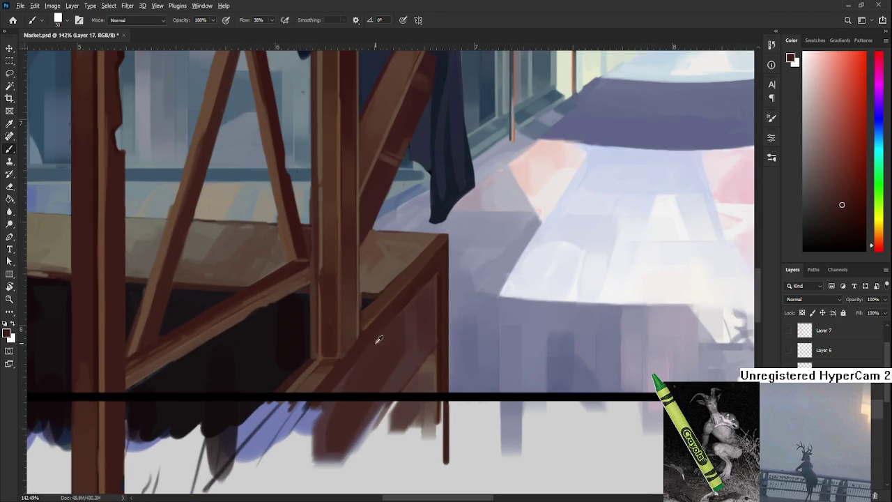
pyautogui.moveTo(343, 378); pyautogui.dragTo(368, 358)
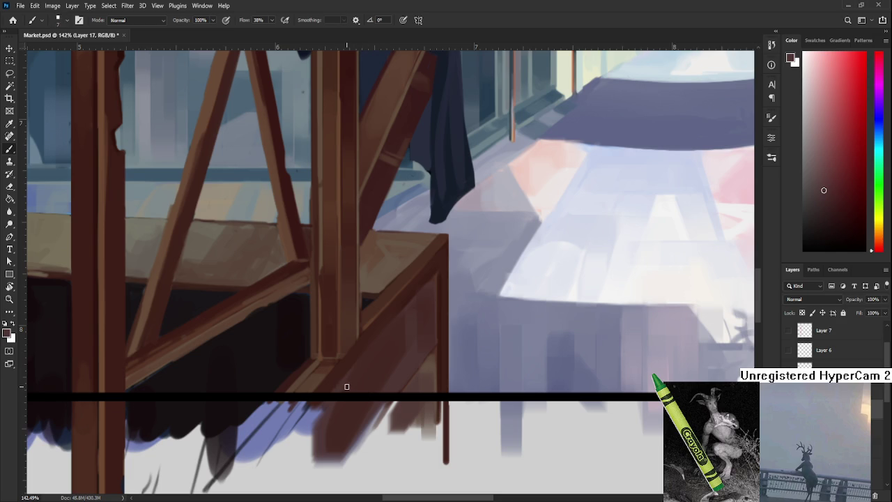
pyautogui.moveTo(365, 378); pyautogui.dragTo(368, 323)
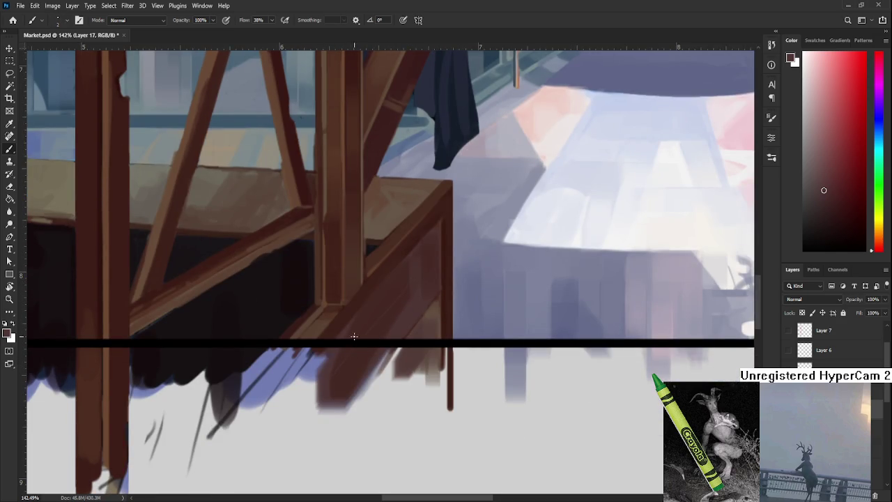
pyautogui.moveTo(408, 293); pyautogui.dragTo(376, 349)
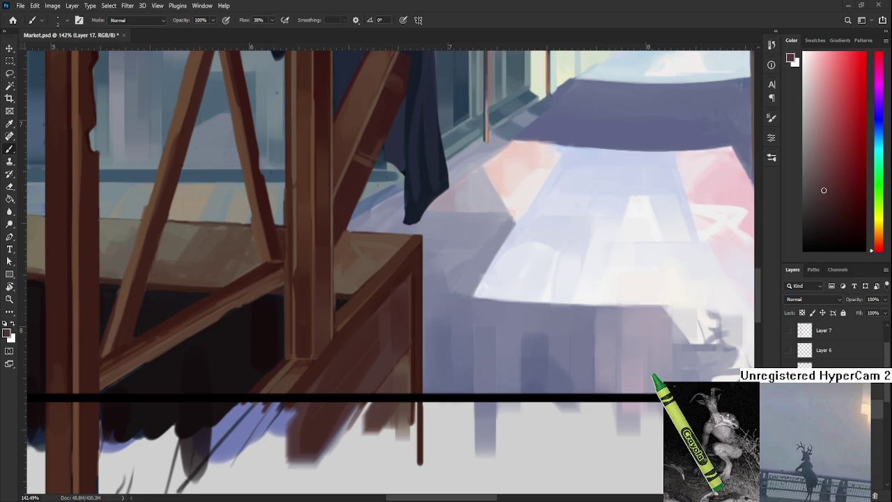
pyautogui.scroll(-3, 375, 368)
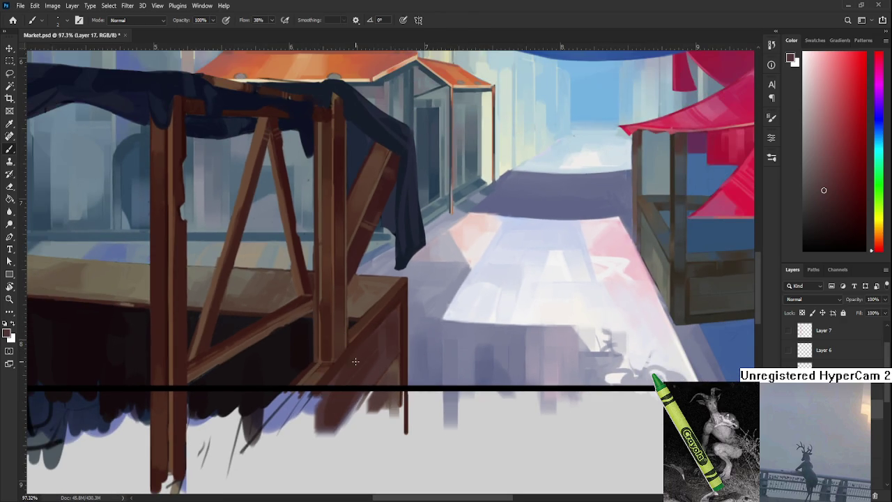
# Sample browns from the stall corner and table front while glancing over the whole painting.
pyautogui.keyDown('alt'); pyautogui.click(373, 357); pyautogui.keyUp('alt')
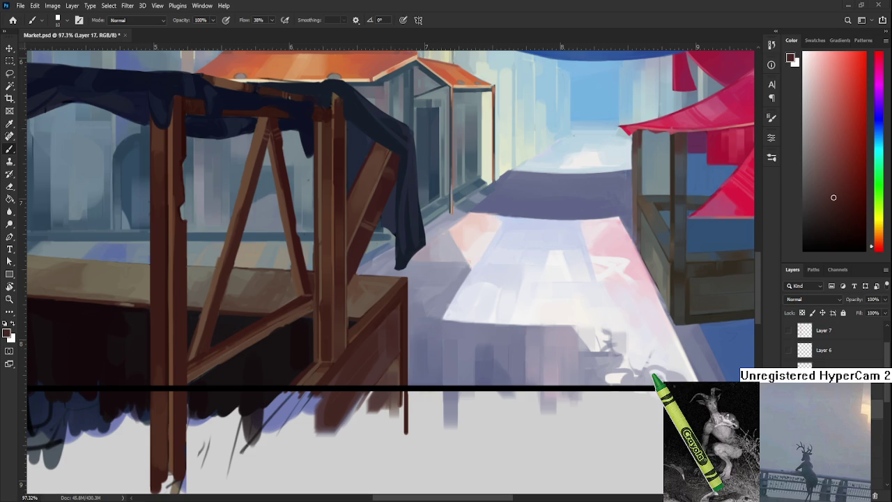
pyautogui.moveTo(357, 347)
pyautogui.mouseDown()
pyautogui.moveTo(381, 318)
pyautogui.moveTo(335, 327)
pyautogui.mouseUp()
pyautogui.keyDown('alt'); pyautogui.click(354, 315); pyautogui.keyUp('alt')
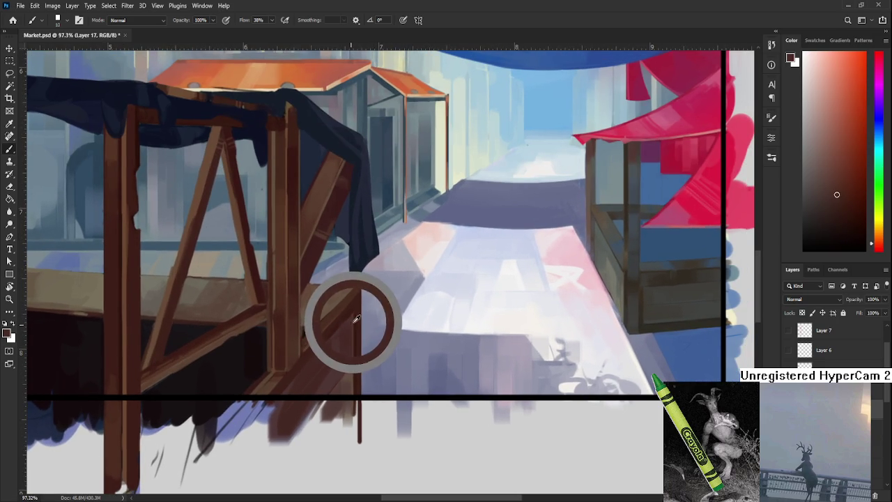
pyautogui.scroll(1, 355, 342)
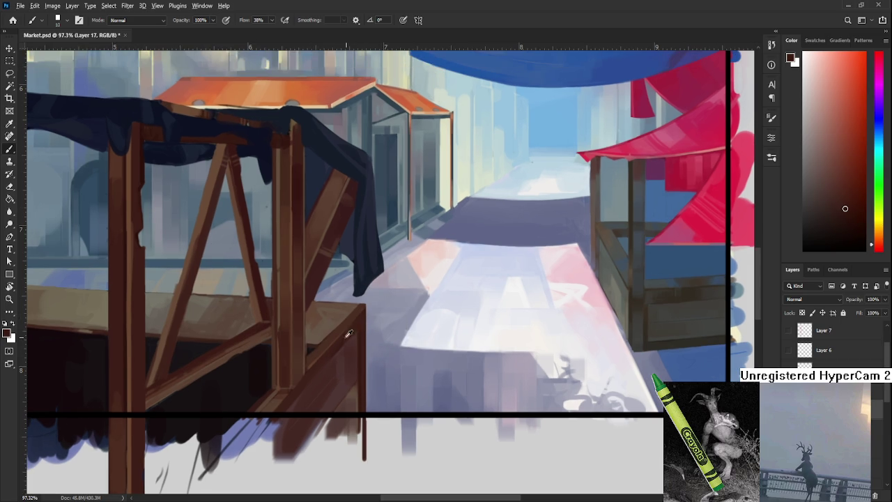
pyautogui.keyDown('alt'); pyautogui.click(337, 340); pyautogui.keyUp('alt')
pyautogui.keyDown('alt'); pyautogui.click(350, 307); pyautogui.keyUp('alt')
pyautogui.moveTo(299, 354); pyautogui.dragTo(366, 306)
# Pick several reddish-brown shades at the post base to touch up the table corner.
pyautogui.keyDown('alt'); pyautogui.click(360, 326); pyautogui.keyUp('alt')
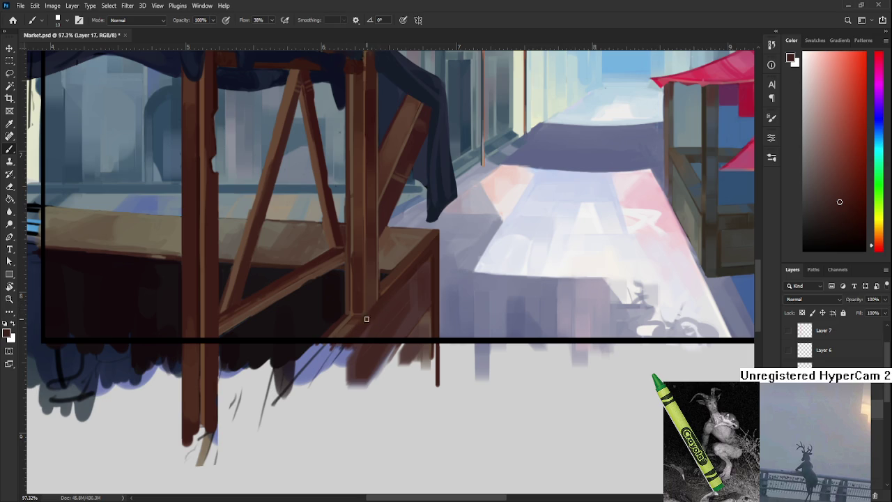
pyautogui.keyDown('alt'); pyautogui.click(375, 325); pyautogui.keyUp('alt')
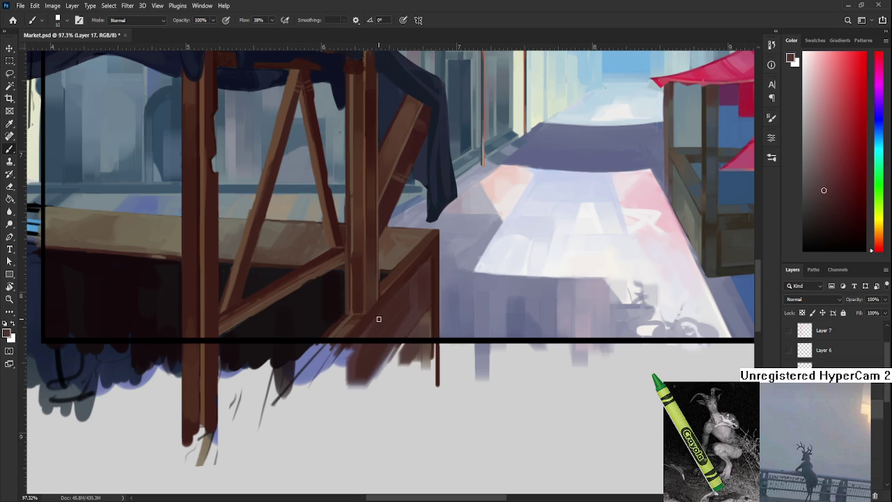
pyautogui.keyDown('alt'); pyautogui.click(375, 332); pyautogui.keyUp('alt')
pyautogui.keyDown('alt'); pyautogui.click(414, 320); pyautogui.keyUp('alt')
pyautogui.keyDown('alt'); pyautogui.click(397, 322); pyautogui.keyUp('alt')
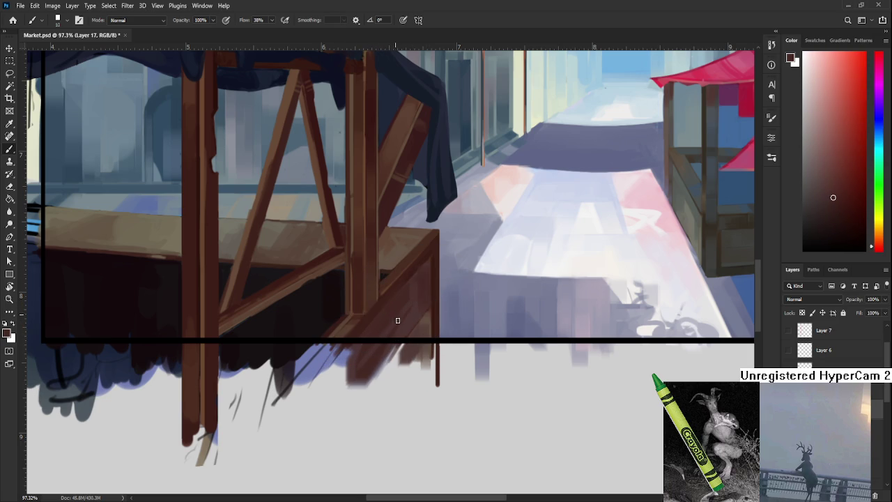
pyautogui.keyDown('alt'); pyautogui.click(397, 305); pyautogui.keyUp('alt')
pyautogui.keyDown('alt'); pyautogui.click(414, 313); pyautogui.keyUp('alt')
pyautogui.moveTo(418, 318); pyautogui.dragTo(424, 419)
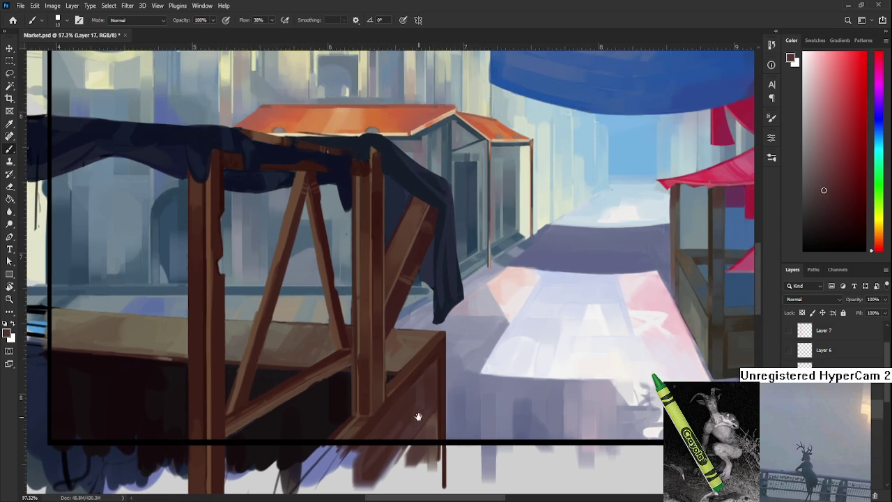
pyautogui.scroll(-5, 416, 415)
pyautogui.scroll(4, 404, 418)
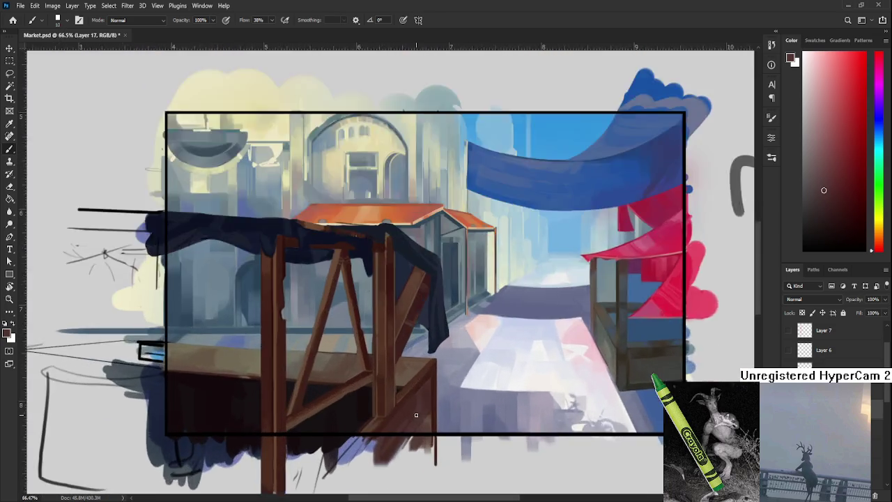
# Sample the post's brown-orange and red tones and make the brush smaller.
pyautogui.scroll(4, 385, 421)
pyautogui.scroll(-1, 414, 384)
pyautogui.keyDown('alt'); pyautogui.click(413, 348); pyautogui.keyUp('alt')
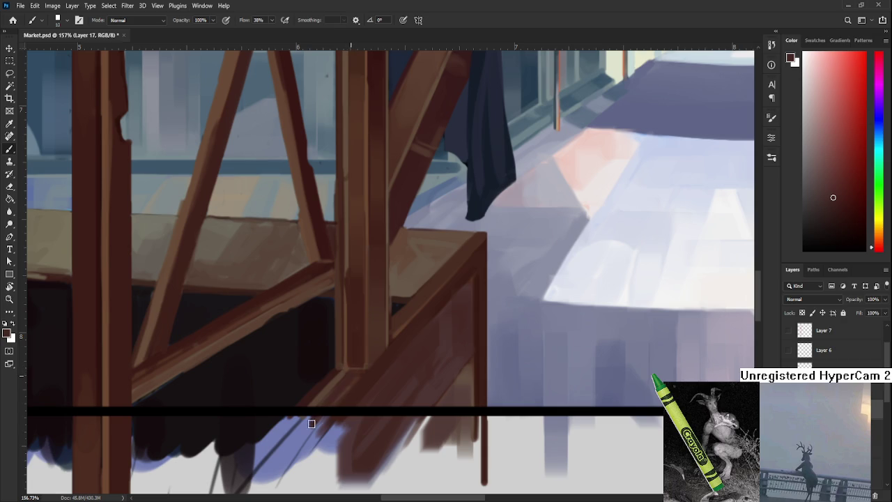
pyautogui.keyDown('alt'); pyautogui.click(349, 373); pyautogui.keyUp('alt')
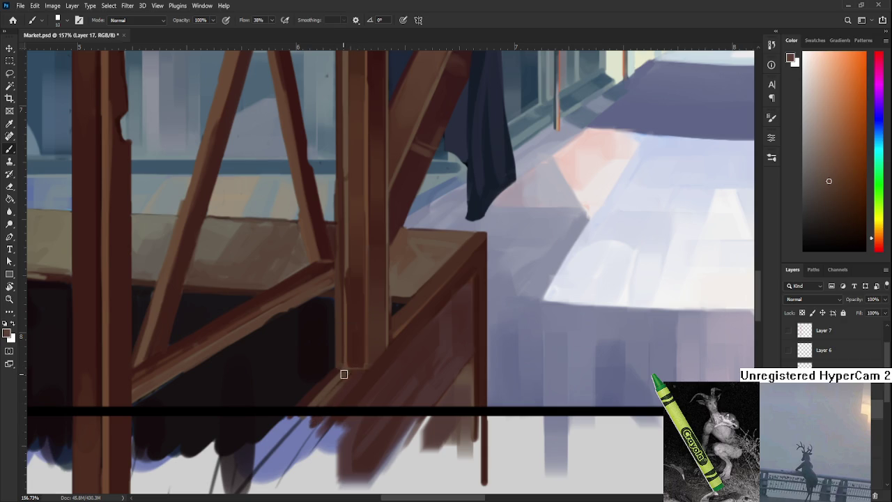
pyautogui.keyDown('alt'); pyautogui.click(329, 389); pyautogui.keyUp('alt')
pyautogui.keyDown('alt'); pyautogui.click(333, 376); pyautogui.keyUp('alt')
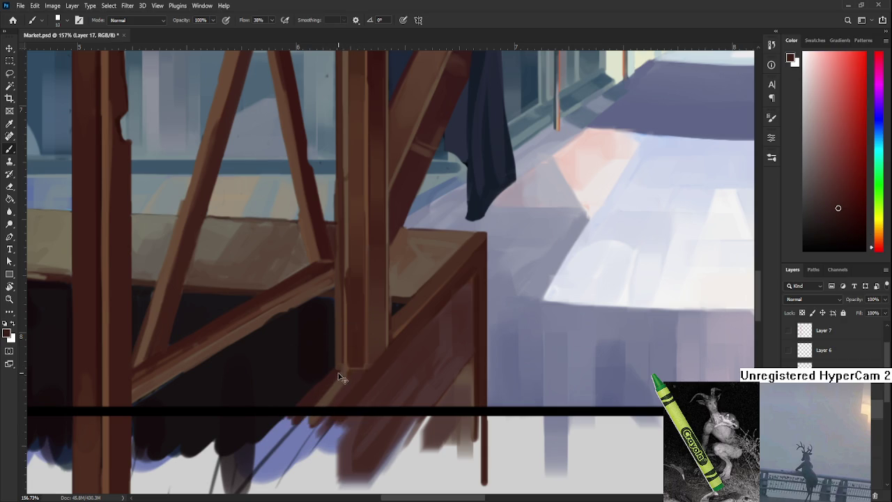
pyautogui.keyDown('alt'); pyautogui.click(341, 379); pyautogui.keyUp('alt')
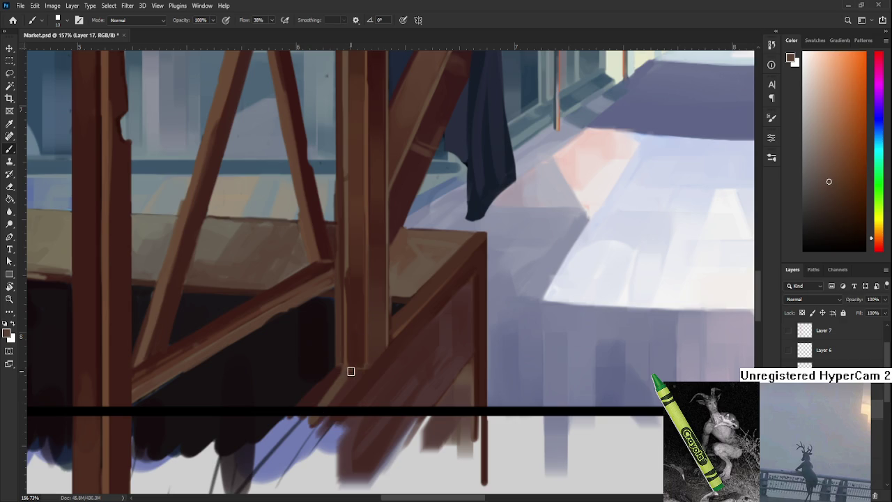
pyautogui.keyDown('alt'); pyautogui.click(346, 373); pyautogui.keyUp('alt')
pyautogui.press('[')
pyautogui.keyDown('alt'); pyautogui.click(350, 373); pyautogui.keyUp('alt')
pyautogui.keyDown('alt'); pyautogui.click(358, 355); pyautogui.keyUp('alt')
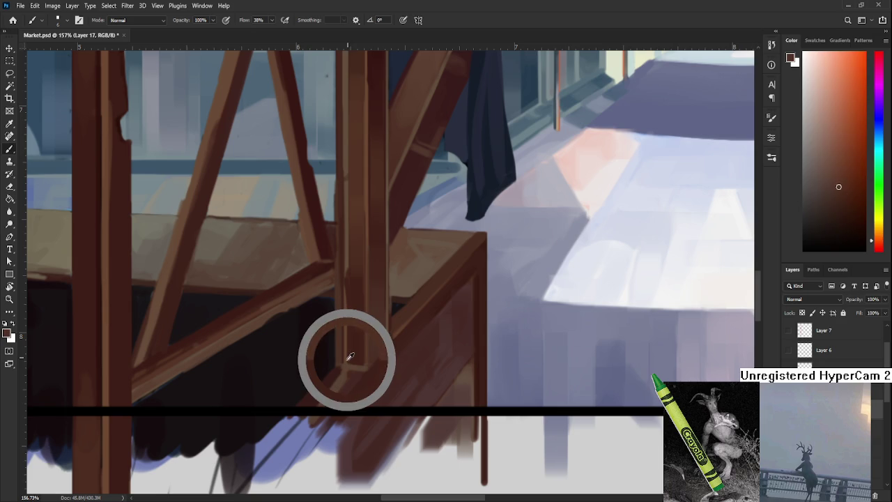
# Paint a thin light highlight down the central post's left edge.
pyautogui.scroll(2, 366, 366)
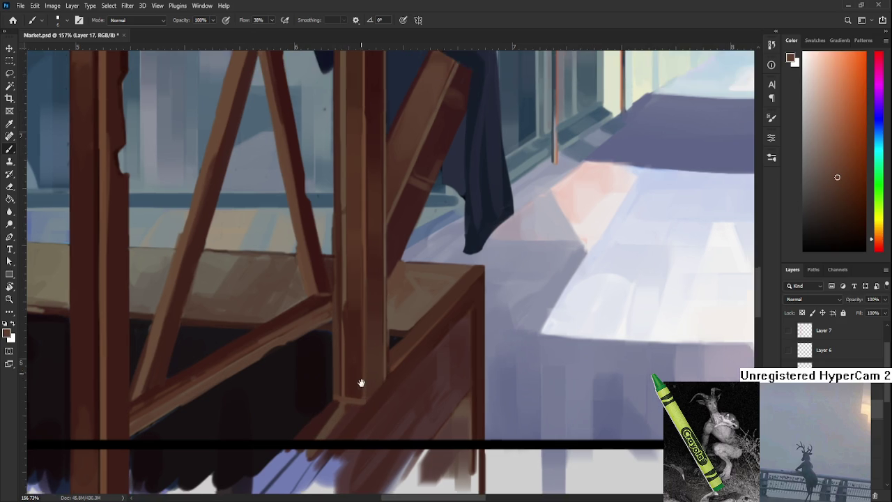
pyautogui.keyDown('alt'); pyautogui.click(355, 340); pyautogui.keyUp('alt')
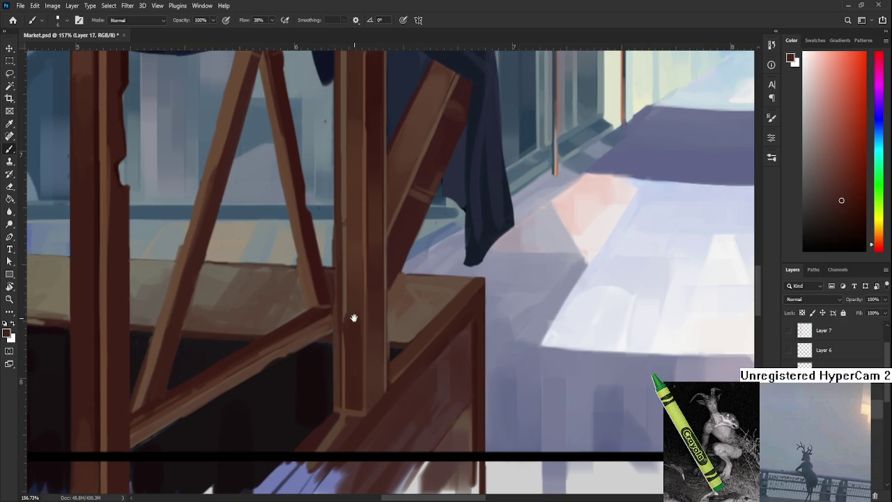
pyautogui.scroll(2, 352, 335)
pyautogui.keyDown('alt'); pyautogui.click(349, 346); pyautogui.keyUp('alt')
pyautogui.moveTo(344, 355); pyautogui.dragTo(342, 446)
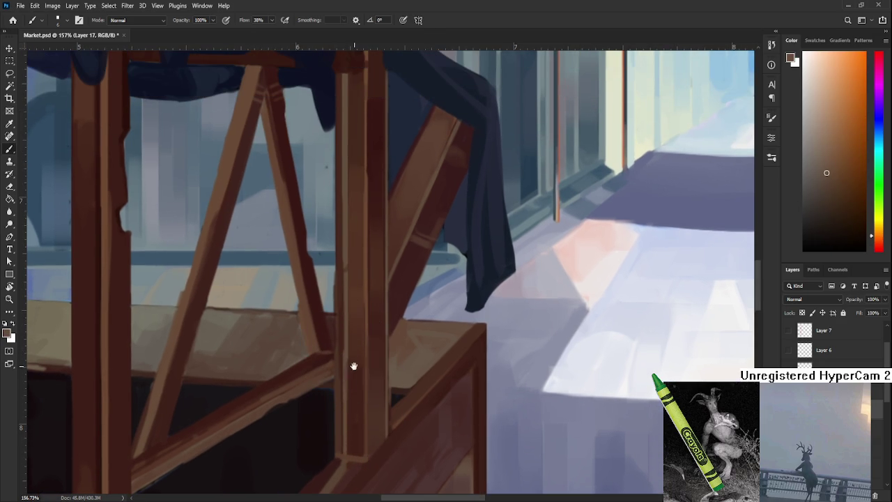
# Bring the post base into view and sample darker browns near it.
pyautogui.scroll(-1, 351, 367)
pyautogui.scroll(-2, 364, 388)
pyautogui.scroll(-2, 364, 388)
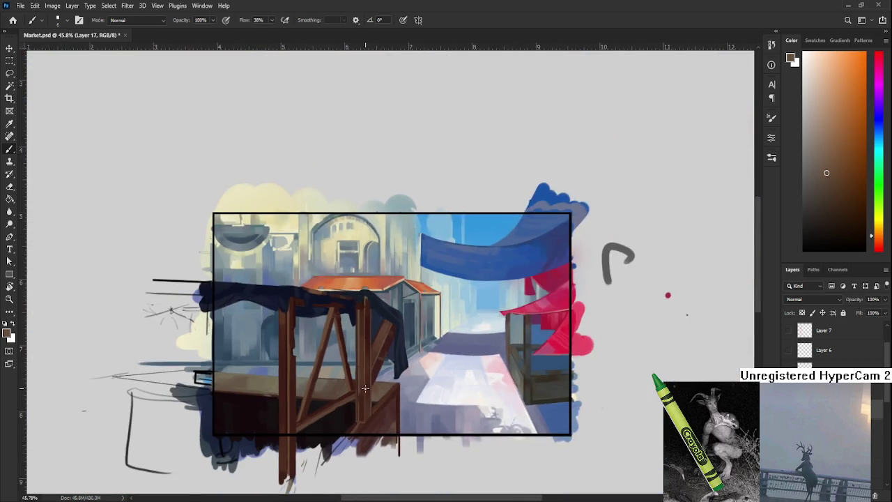
pyautogui.scroll(3, 366, 398)
pyautogui.scroll(1, 368, 407)
pyautogui.scroll(1, 371, 422)
pyautogui.moveTo(371, 421); pyautogui.dragTo(353, 332)
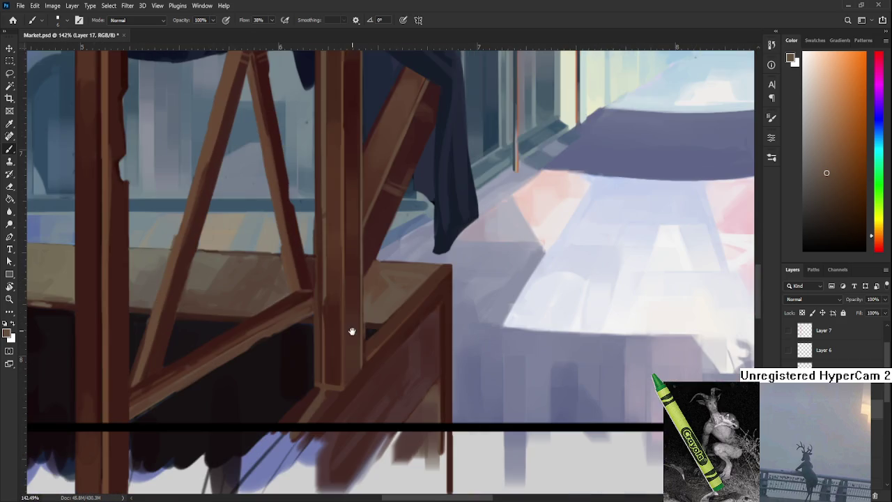
pyautogui.keyDown('alt'); pyautogui.click(396, 377); pyautogui.keyUp('alt')
pyautogui.keyDown('alt'); pyautogui.click(366, 363); pyautogui.keyUp('alt')
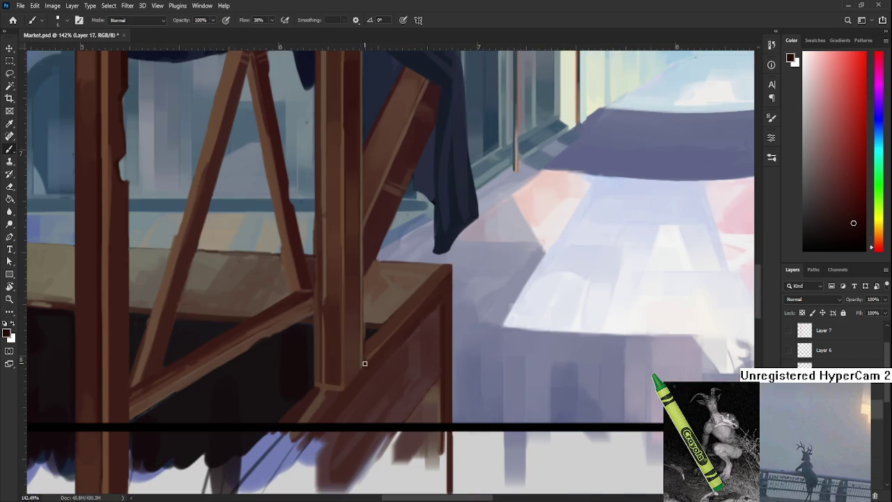
pyautogui.keyDown('alt'); pyautogui.click(341, 399); pyautogui.keyUp('alt')
pyautogui.keyDown('alt'); pyautogui.click(342, 399); pyautogui.keyUp('alt')
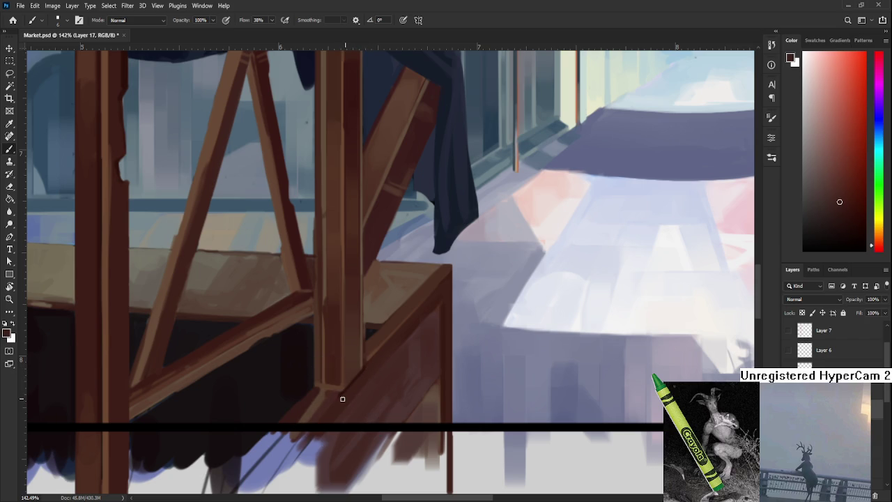
pyautogui.scroll(-5, 669, 255)
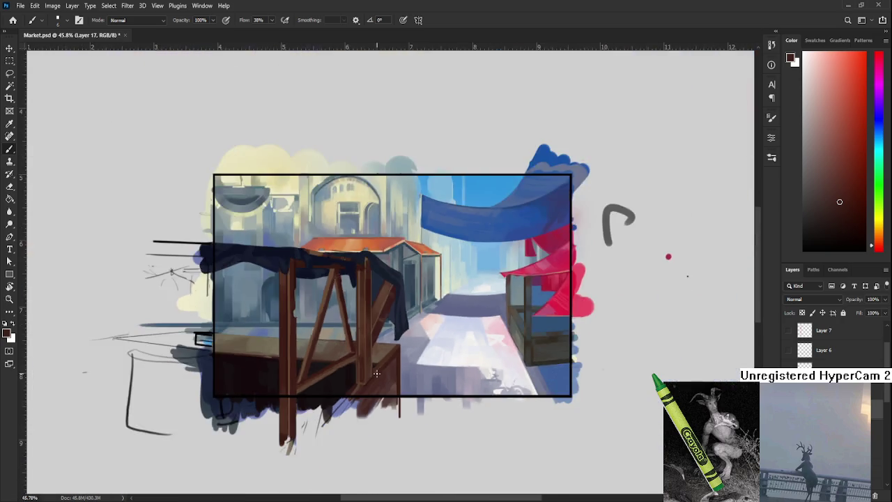
# Reposition the view and sample an orange-brown from the stall post.
pyautogui.scroll(-3, 576, 293)
pyautogui.scroll(3, 721, 279)
pyautogui.scroll(3, 341, 382)
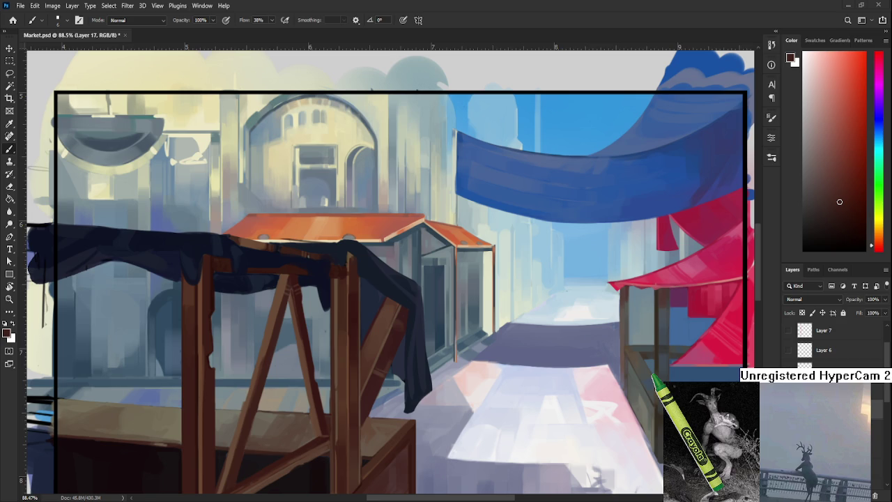
pyautogui.moveTo(350, 397); pyautogui.dragTo(361, 401)
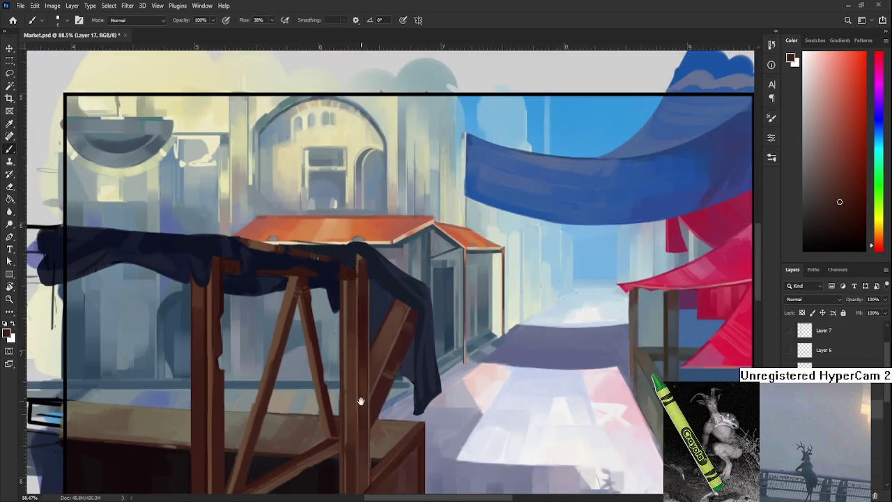
pyautogui.scroll(-1, 361, 402)
pyautogui.keyDown('alt'); pyautogui.click(341, 298); pyautogui.keyUp('alt')
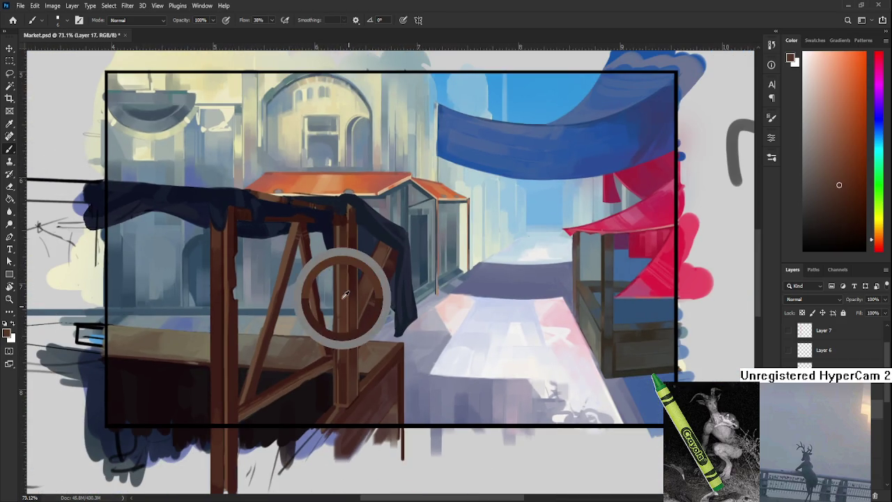
pyautogui.scroll(2, 338, 310)
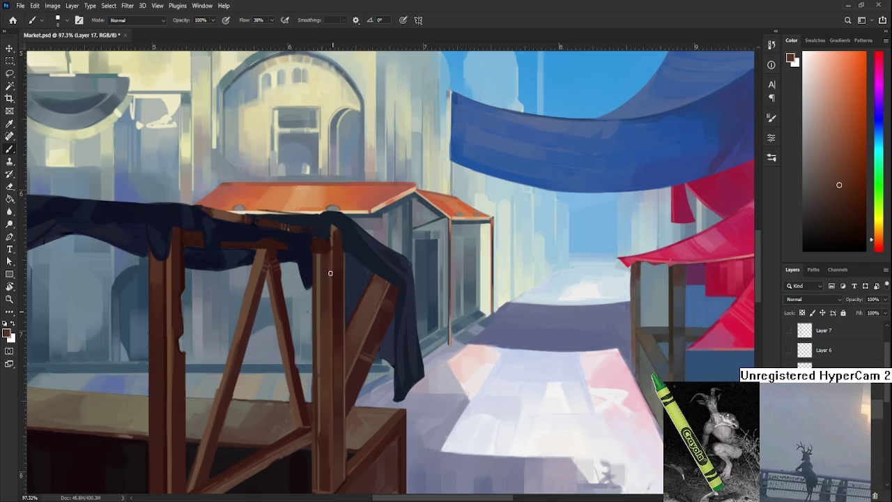
pyautogui.moveTo(331, 276)
pyautogui.mouseDown()
pyautogui.moveTo(368, 333)
pyautogui.moveTo(358, 337)
pyautogui.mouseUp()
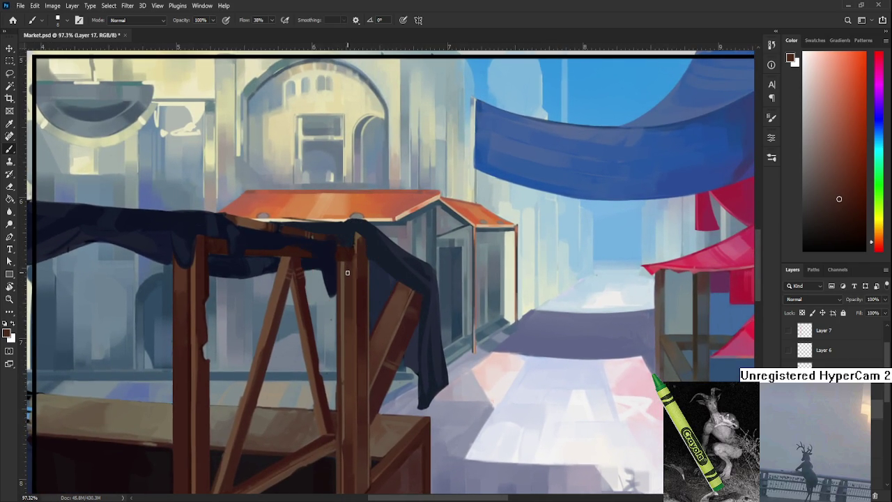
# Paint a dark stroke down the post's left edge and brown over its top covering the cloth.
pyautogui.scroll(-2, 338, 305)
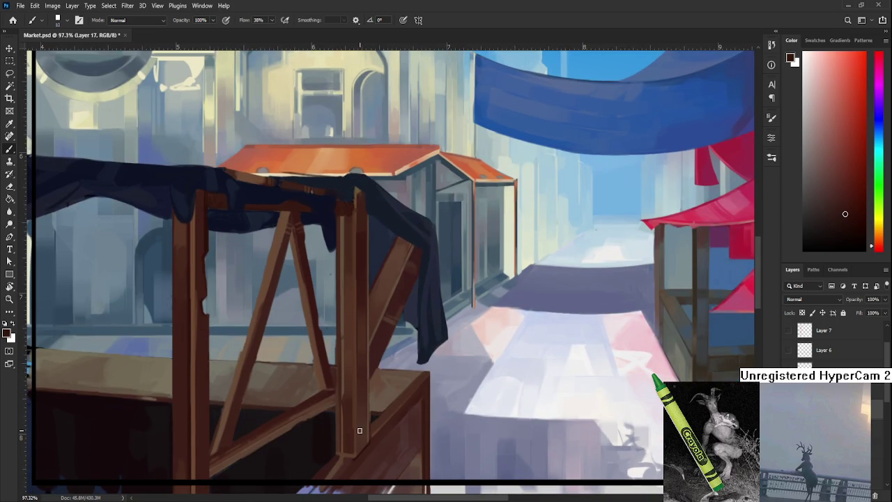
pyautogui.moveTo(342, 217); pyautogui.dragTo(336, 456)
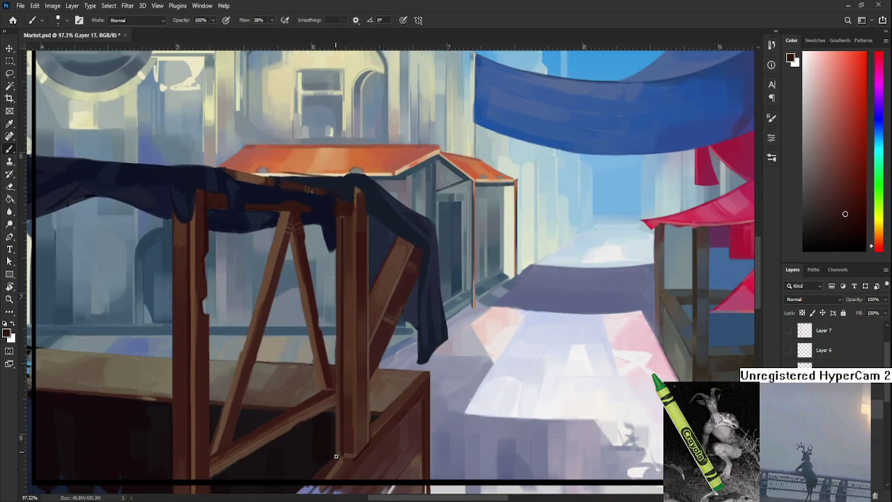
pyautogui.moveTo(341, 219); pyautogui.dragTo(340, 449)
pyautogui.scroll(-5, 339, 450)
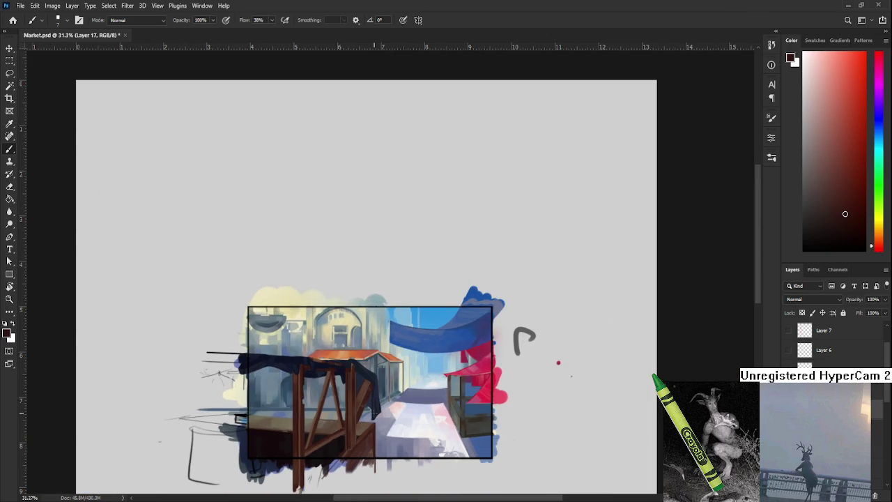
pyautogui.scroll(4, 367, 393)
pyautogui.scroll(3, 362, 396)
pyautogui.scroll(-1, 358, 398)
pyautogui.scroll(-1, 349, 365)
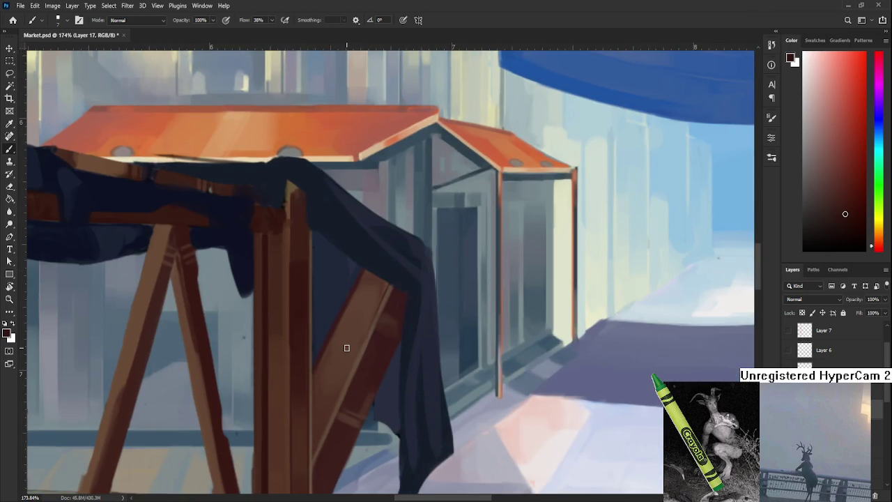
pyautogui.scroll(-1, 346, 348)
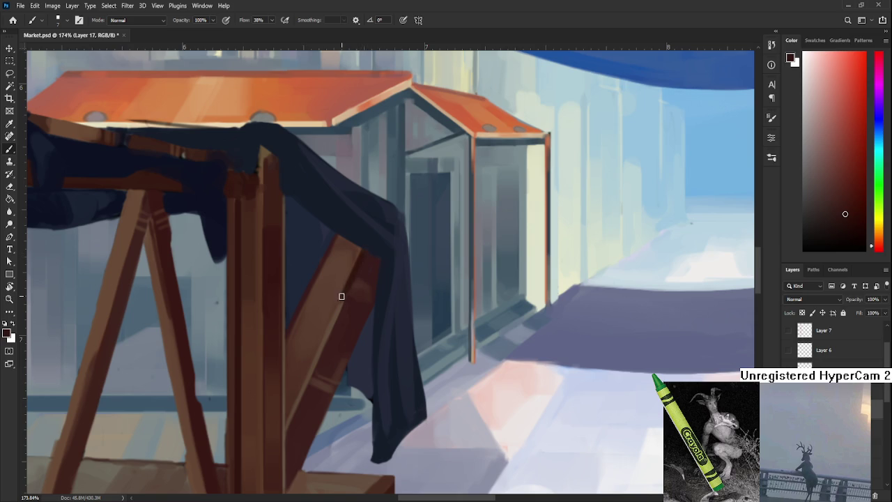
pyautogui.scroll(-1, 340, 300)
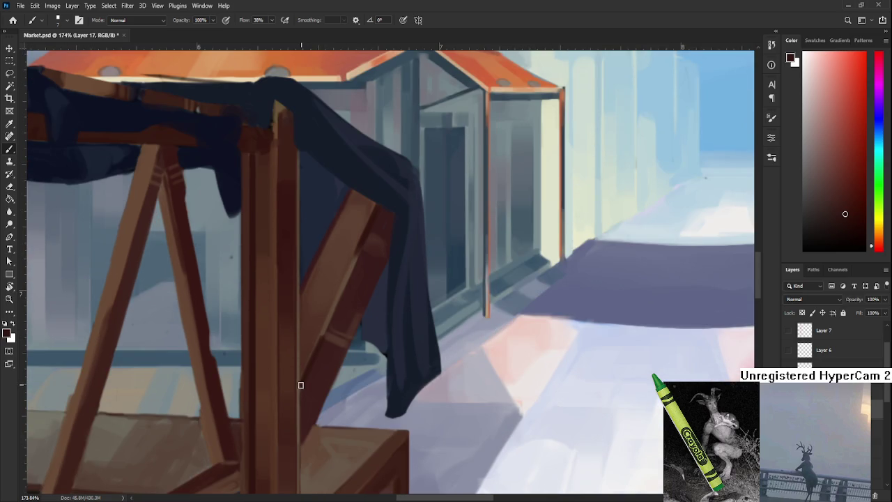
pyautogui.scroll(-1, 327, 339)
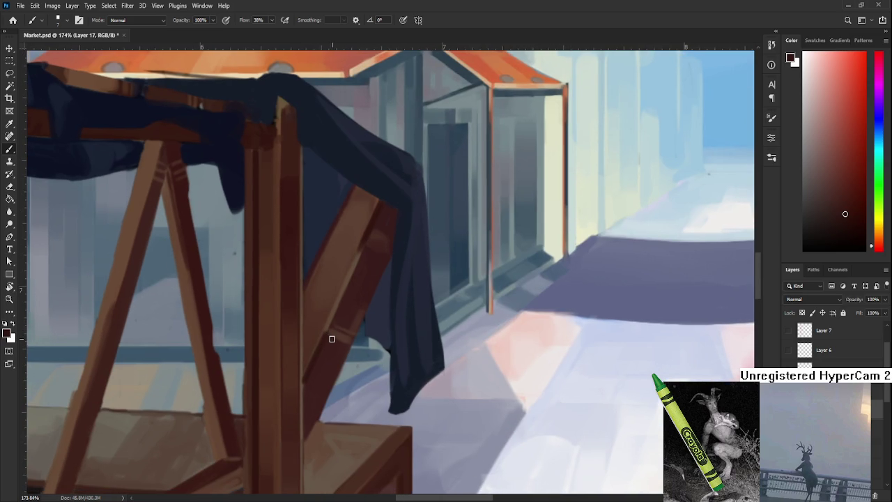
pyautogui.scroll(-2, 331, 338)
pyautogui.scroll(-2, 332, 338)
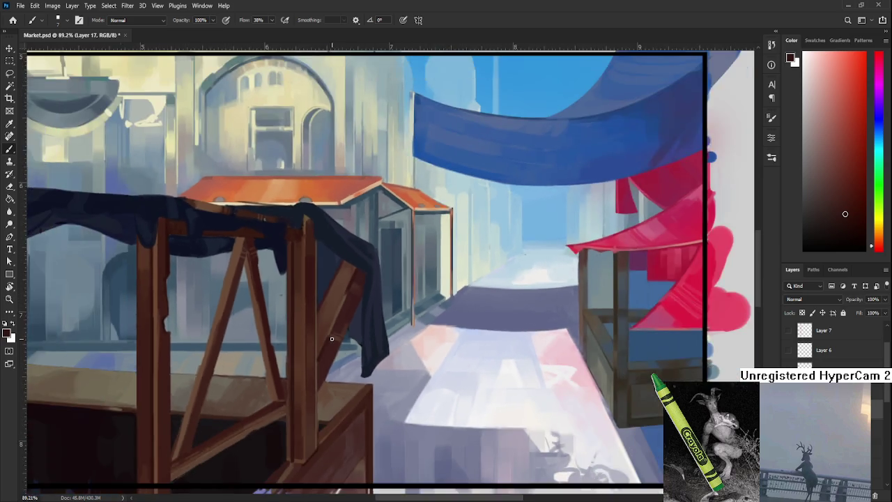
pyautogui.scroll(-2, 332, 339)
pyautogui.scroll(-1, 331, 338)
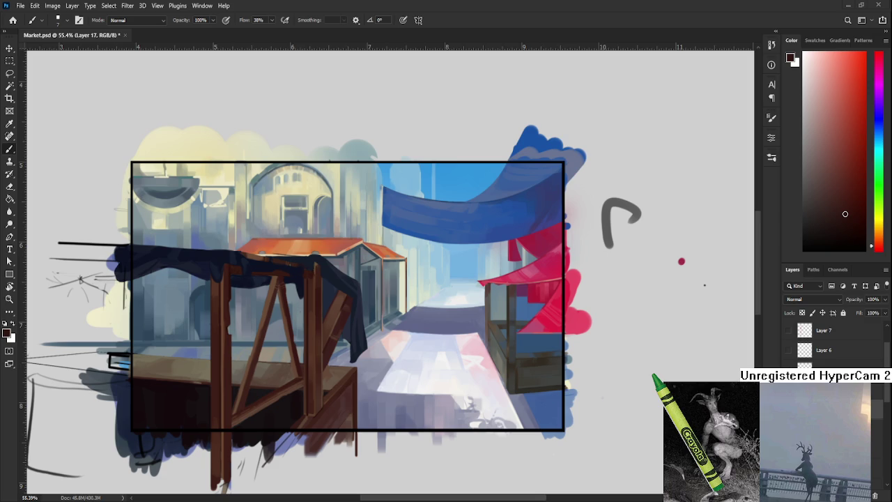
# Sample the dark cloth, then settle on the wooden post's brown as paint colour.
pyautogui.scroll(3, 321, 345)
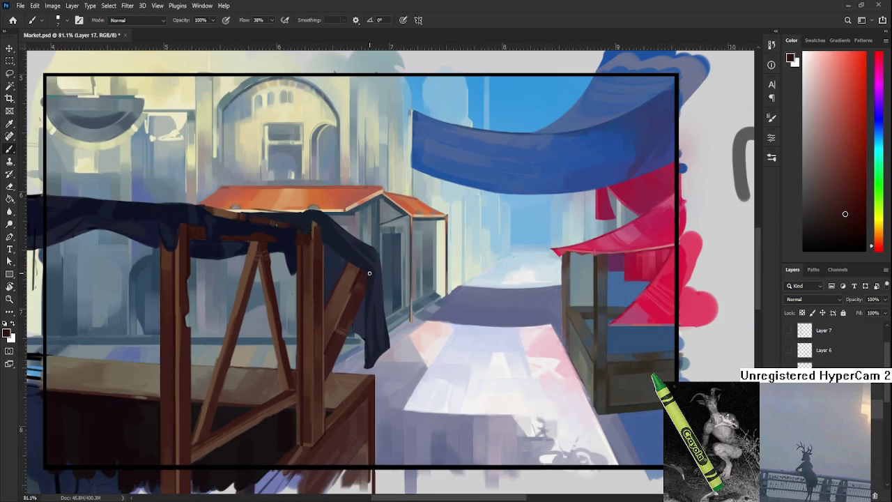
pyautogui.keyDown('alt'); pyautogui.click(310, 235); pyautogui.keyUp('alt')
pyautogui.moveTo(323, 290); pyautogui.dragTo(334, 316)
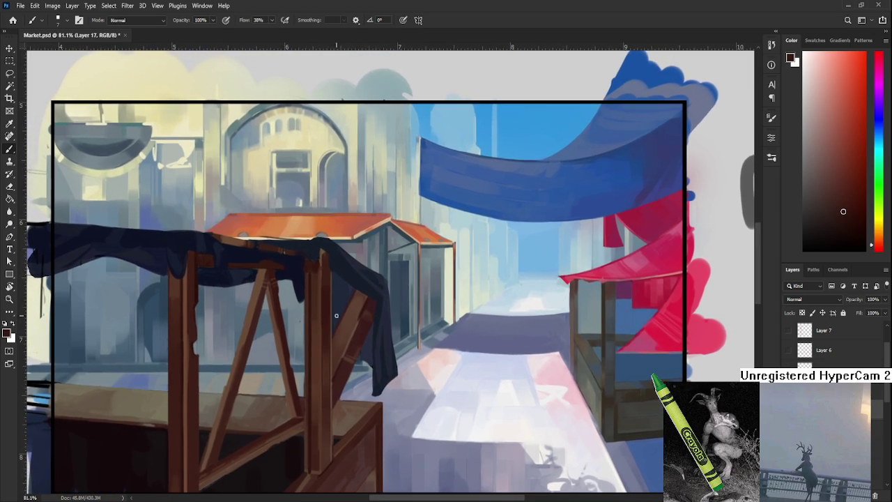
pyautogui.keyDown('alt'); pyautogui.click(313, 283); pyautogui.keyUp('alt')
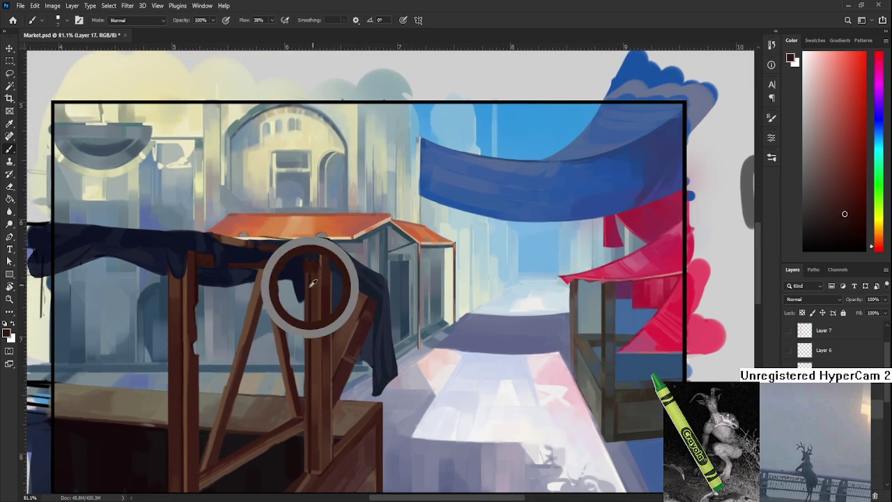
pyautogui.moveTo(339, 295)
pyautogui.mouseDown()
pyautogui.moveTo(332, 281)
pyautogui.moveTo(312, 316)
pyautogui.mouseUp()
pyautogui.keyDown('alt'); pyautogui.click(309, 248); pyautogui.keyUp('alt')
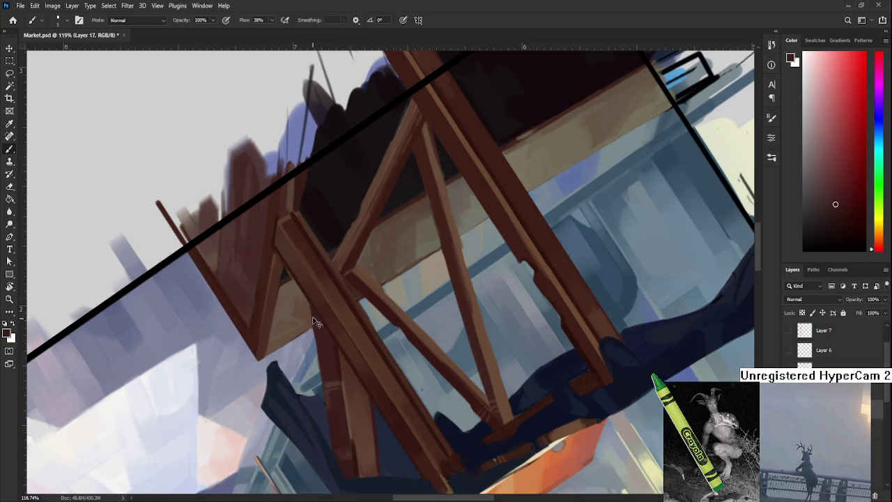
# Rotate the canvas back to nearly upright and sample browns from the stall wood.
pyautogui.press('r')
pyautogui.moveTo(314, 315)
pyautogui.mouseDown()
pyautogui.moveTo(367, 334)
pyautogui.moveTo(370, 362)
pyautogui.moveTo(373, 346)
pyautogui.mouseUp()
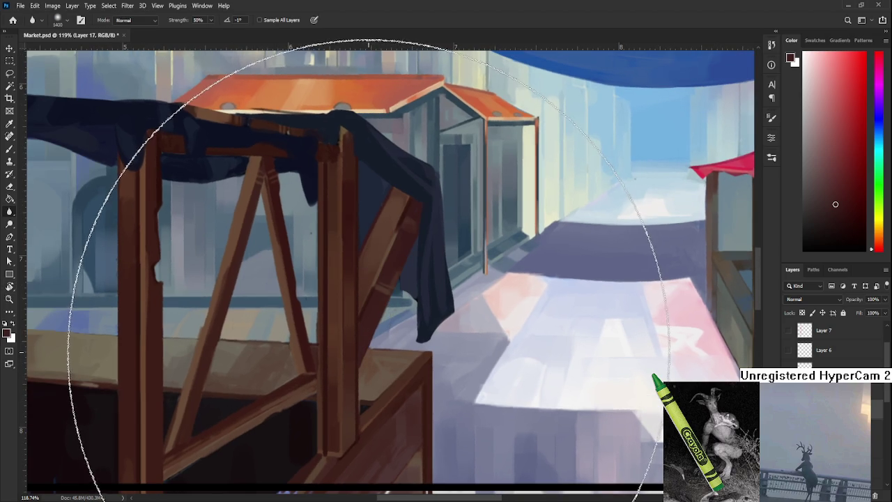
pyautogui.press('b')
pyautogui.keyDown('alt'); pyautogui.click(368, 358); pyautogui.keyUp('alt')
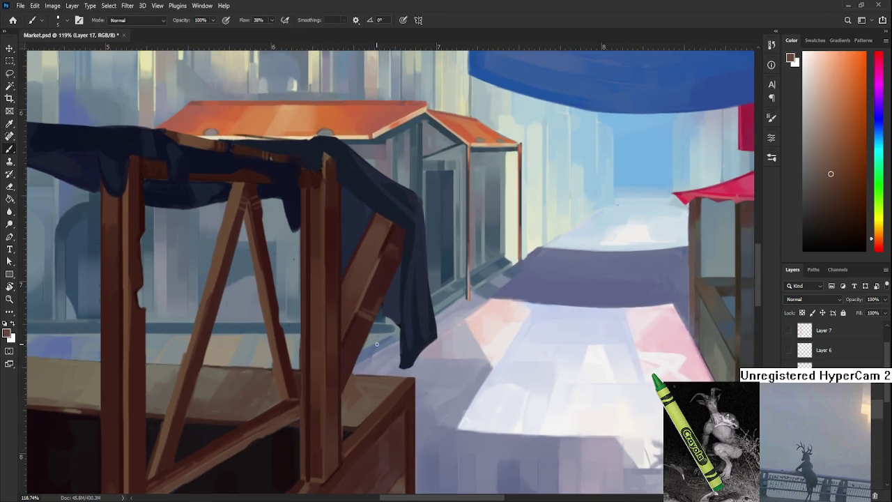
pyautogui.keyDown('alt'); pyautogui.click(356, 338); pyautogui.keyUp('alt')
pyautogui.keyDown('alt'); pyautogui.click(354, 320); pyautogui.keyUp('alt')
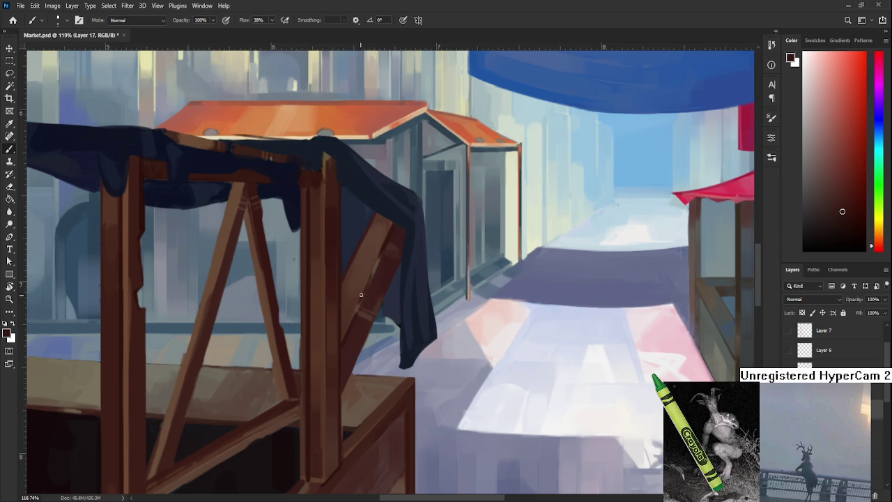
# Refine the diagonal brace using orange-brown and darker tones sampled from the brace and beam.
pyautogui.keyDown('alt'); pyautogui.click(374, 278); pyautogui.keyUp('alt')
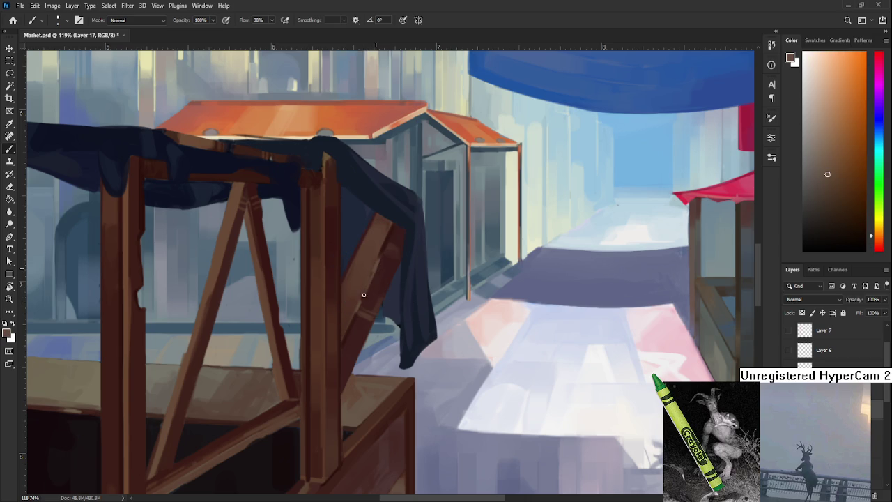
pyautogui.keyDown('alt'); pyautogui.click(368, 283); pyautogui.keyUp('alt')
pyautogui.keyDown('alt'); pyautogui.click(374, 266); pyautogui.keyUp('alt')
pyautogui.keyDown('alt'); pyautogui.click(365, 286); pyautogui.keyUp('alt')
pyautogui.keyDown('alt'); pyautogui.click(366, 286); pyautogui.keyUp('alt')
pyautogui.keyDown('alt'); pyautogui.click(377, 266); pyautogui.keyUp('alt')
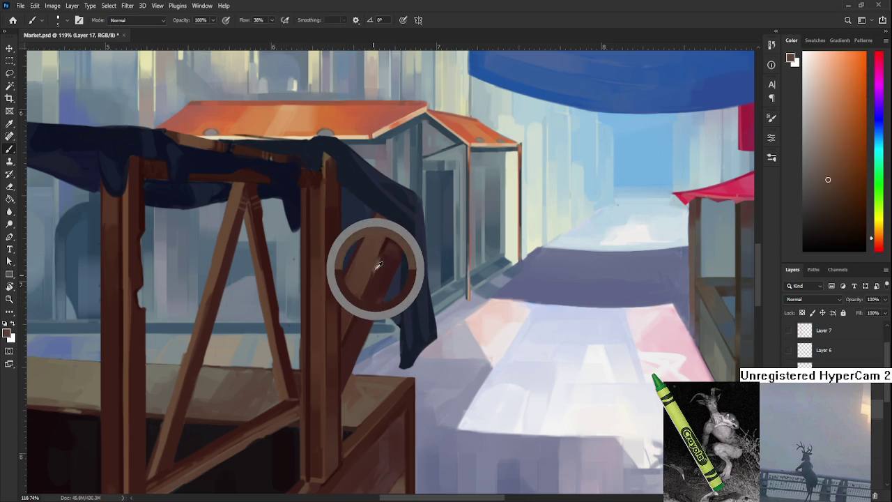
pyautogui.keyDown('alt'); pyautogui.click(377, 268); pyautogui.keyUp('alt')
pyautogui.keyDown('alt'); pyautogui.click(388, 248); pyautogui.keyUp('alt')
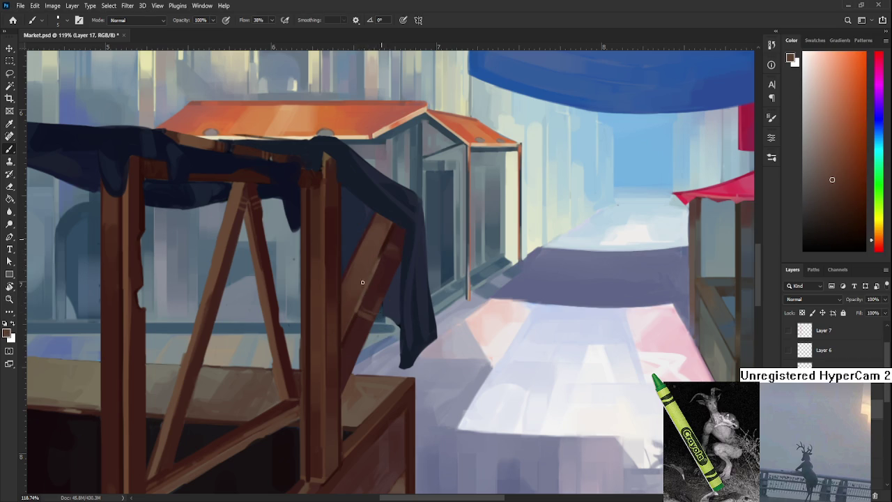
# Rework the post top under the cloth with lighter and darker reddish-brown wood tones.
pyautogui.moveTo(379, 281)
pyautogui.mouseDown()
pyautogui.moveTo(338, 347)
pyautogui.moveTo(371, 327)
pyautogui.mouseUp()
pyautogui.scroll(3, 310, 264)
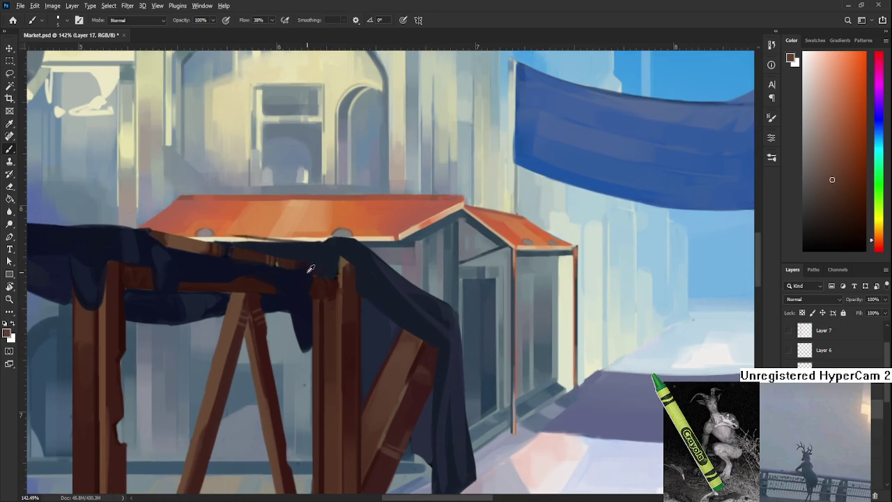
pyautogui.moveTo(310, 264); pyautogui.dragTo(318, 303)
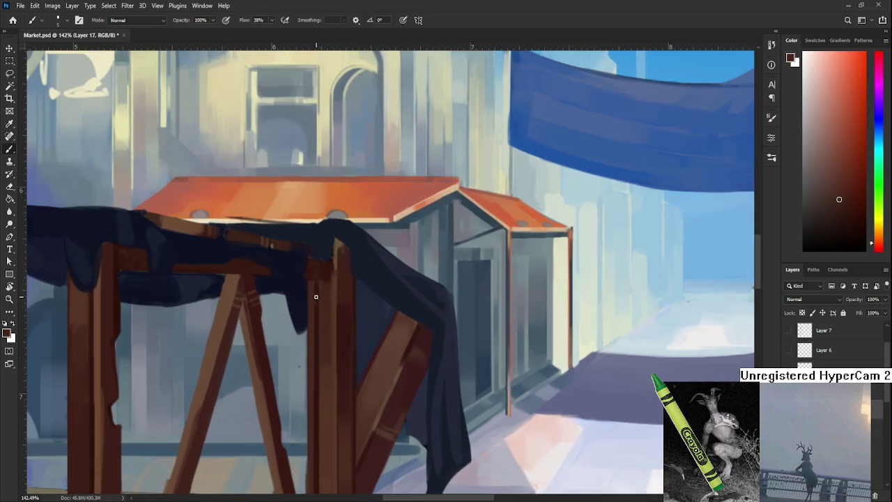
pyautogui.moveTo(318, 302); pyautogui.dragTo(318, 260)
pyautogui.keyDown('alt'); pyautogui.click(314, 278); pyautogui.keyUp('alt')
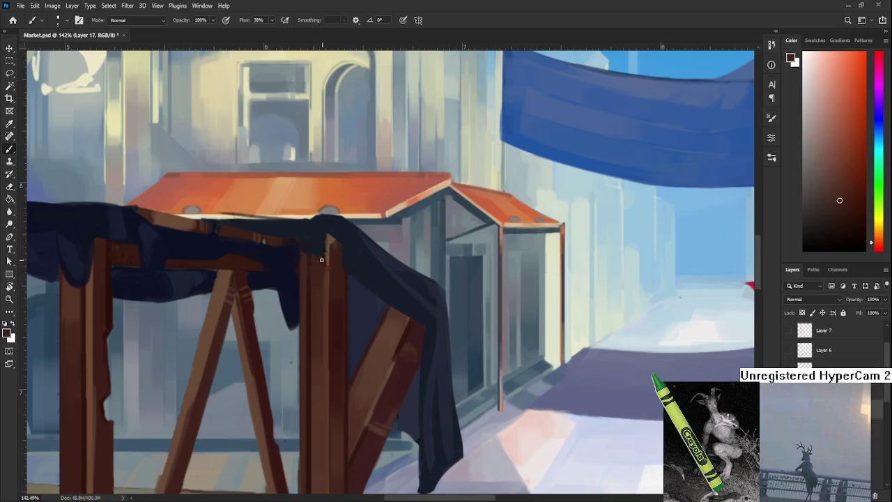
pyautogui.keyDown('alt'); pyautogui.click(325, 272); pyautogui.keyUp('alt')
pyautogui.keyDown('alt'); pyautogui.click(327, 254); pyautogui.keyUp('alt')
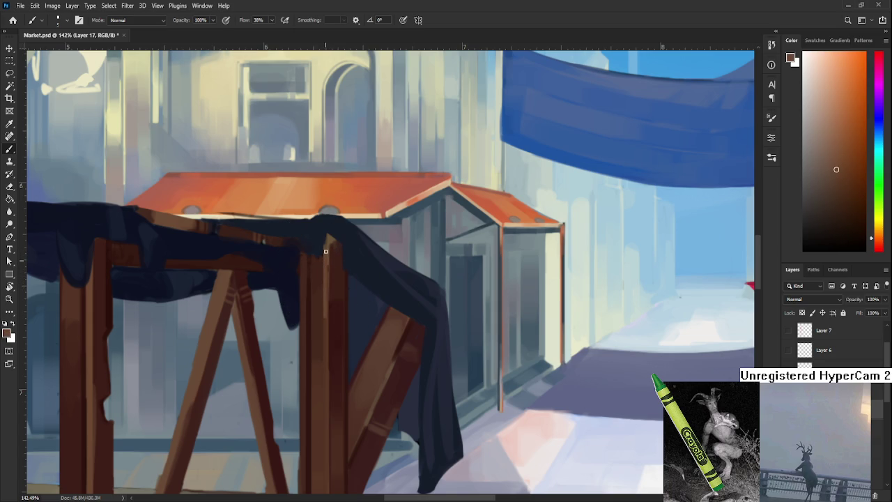
pyautogui.keyDown('alt'); pyautogui.click(327, 251); pyautogui.keyUp('alt')
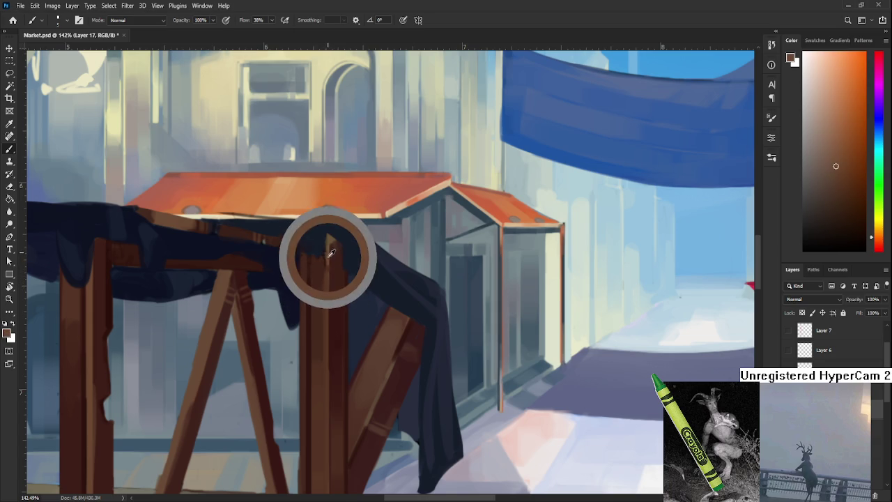
pyautogui.keyDown('alt'); pyautogui.click(324, 293); pyautogui.keyUp('alt')
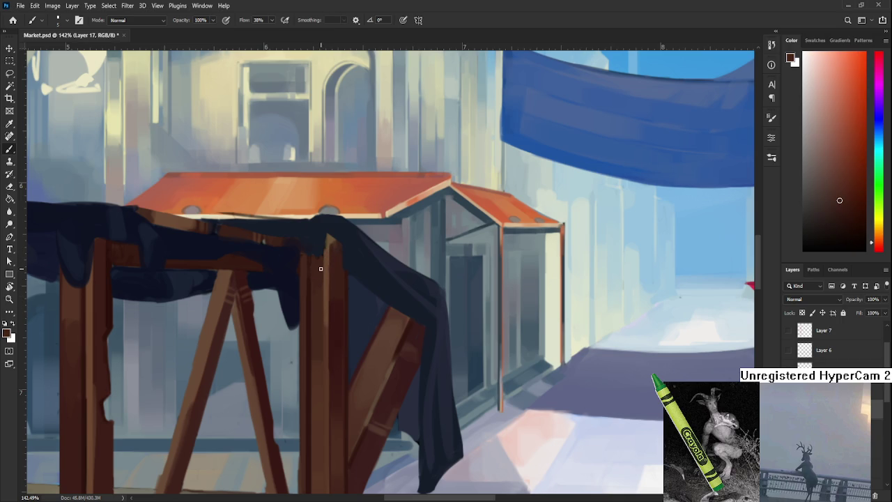
pyautogui.scroll(-4, 337, 302)
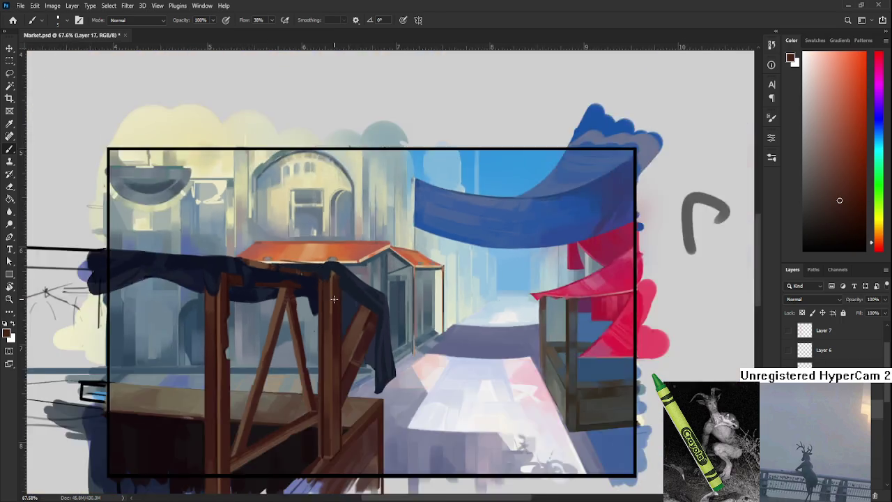
# Zoom in and sample wood tones from the post beneath the dark cloth.
pyautogui.scroll(2, 338, 301)
pyautogui.scroll(2, 340, 299)
pyautogui.scroll(1, 340, 299)
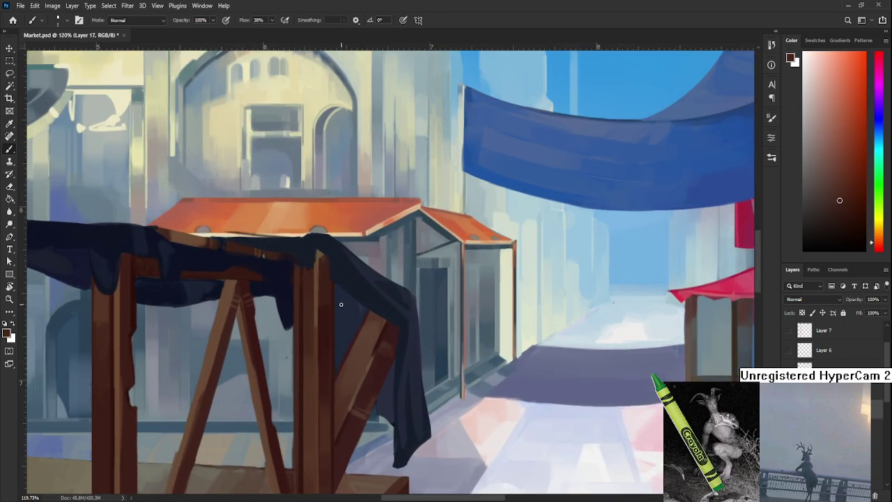
pyautogui.scroll(1, 341, 301)
pyautogui.scroll(1, 340, 303)
pyautogui.scroll(1, 341, 306)
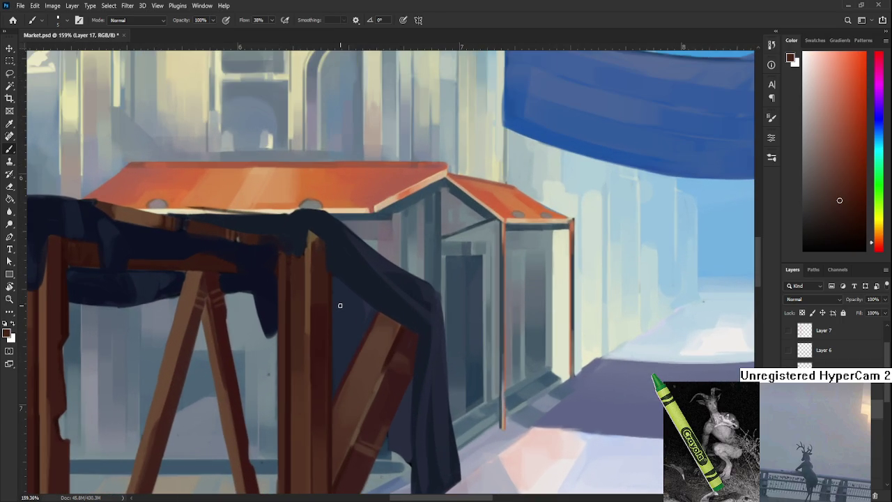
pyautogui.keyDown('alt'); pyautogui.click(292, 334); pyautogui.keyUp('alt')
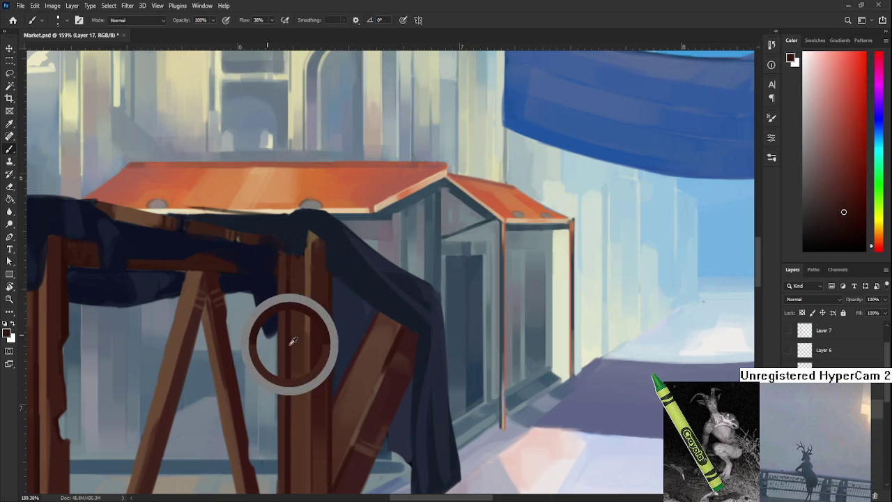
pyautogui.keyDown('alt'); pyautogui.click(290, 272); pyautogui.keyUp('alt')
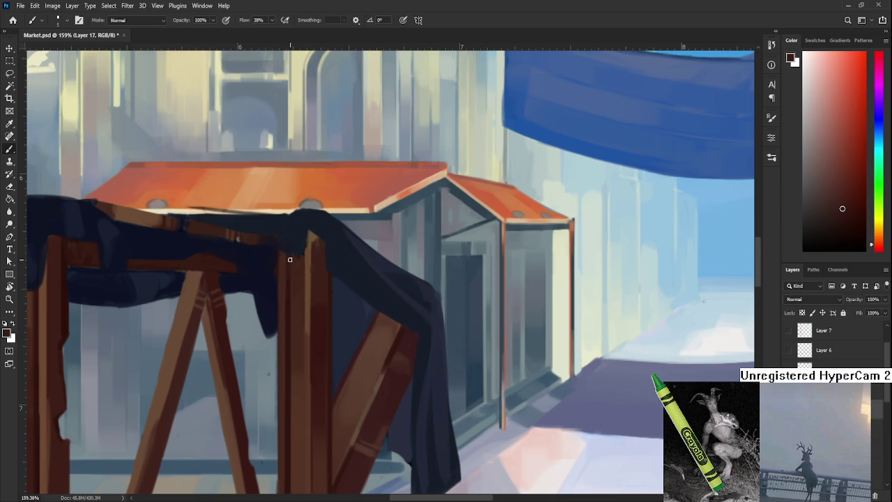
pyautogui.keyDown('alt'); pyautogui.click(283, 303); pyautogui.keyUp('alt')
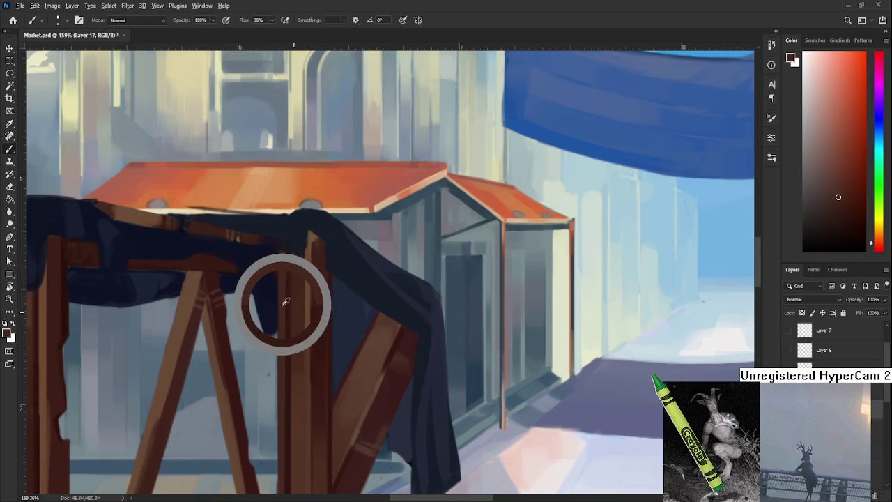
# Shift the view down the upright post and pick a lighter highlight tone.
pyautogui.keyDown('alt'); pyautogui.click(293, 317); pyautogui.keyUp('alt')
pyautogui.moveTo(292, 287)
pyautogui.mouseDown()
pyautogui.moveTo(292, 324)
pyautogui.moveTo(281, 298)
pyautogui.mouseUp()
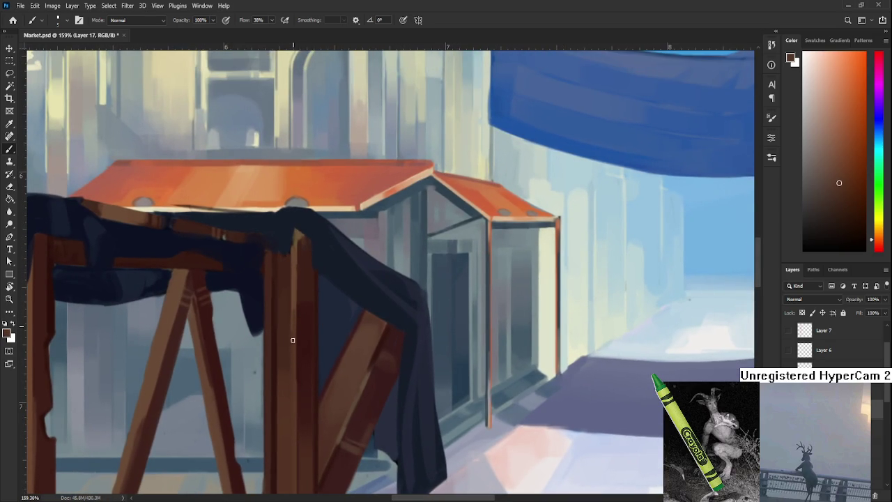
pyautogui.keyDown('alt'); pyautogui.click(298, 307); pyautogui.keyUp('alt')
pyautogui.keyDown('alt'); pyautogui.click(298, 307); pyautogui.keyUp('alt')
pyautogui.scroll(-1, 292, 323)
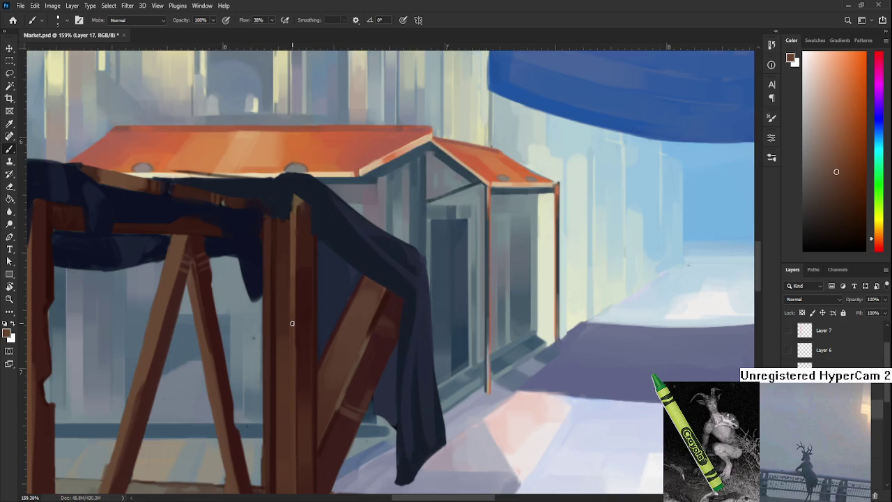
# Jump to the post base and sample dark red and orange-red wood tones.
pyautogui.moveTo(292, 323)
pyautogui.mouseDown()
pyautogui.moveTo(270, 394)
pyautogui.moveTo(245, 390)
pyautogui.mouseUp()
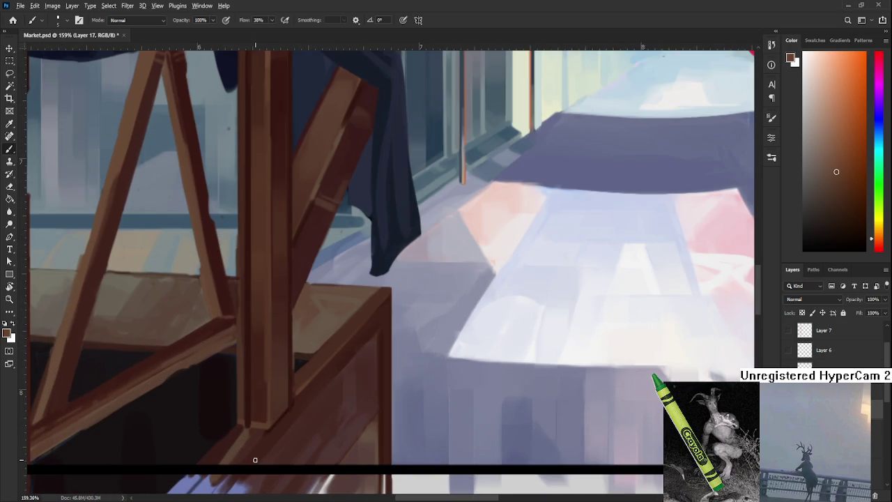
pyautogui.keyDown('alt'); pyautogui.click(246, 421); pyautogui.keyUp('alt')
pyautogui.keyDown('alt'); pyautogui.click(246, 423); pyautogui.keyUp('alt')
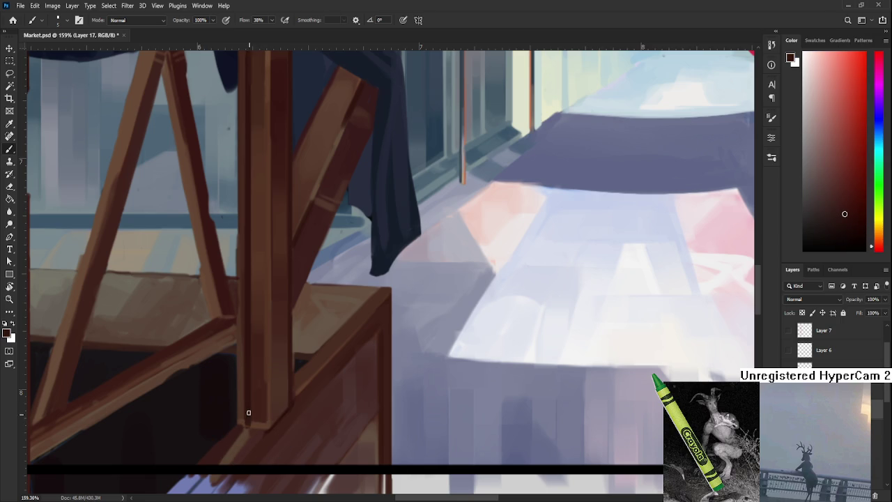
pyautogui.keyDown('alt'); pyautogui.click(252, 431); pyautogui.keyUp('alt')
pyautogui.moveTo(252, 430); pyautogui.dragTo(244, 430)
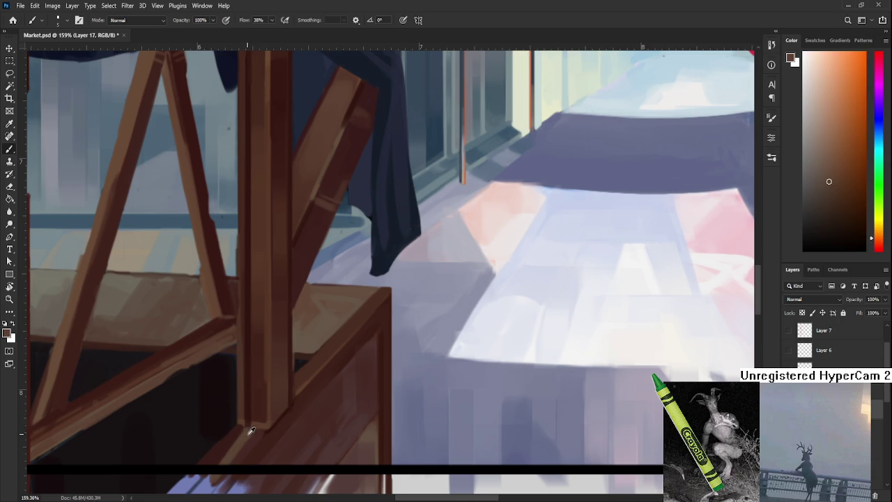
pyautogui.keyDown('alt'); pyautogui.click(244, 430); pyautogui.keyUp('alt')
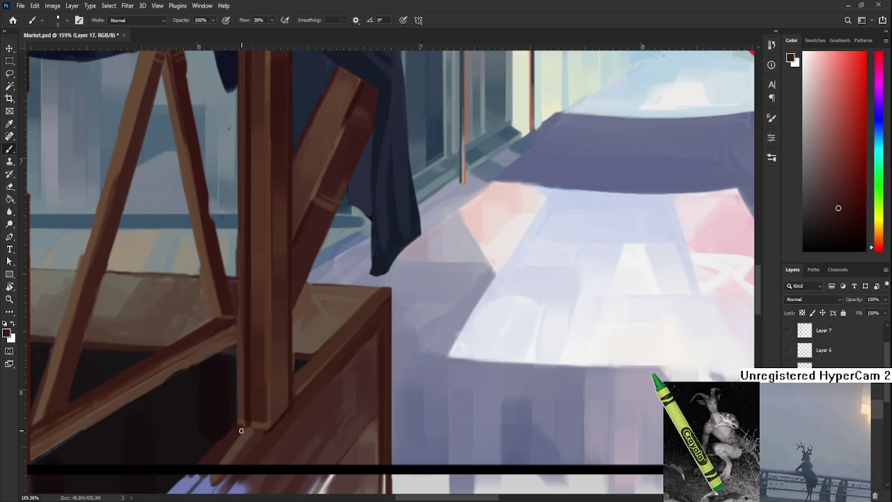
pyautogui.keyDown('alt'); pyautogui.click(244, 435); pyautogui.keyUp('alt')
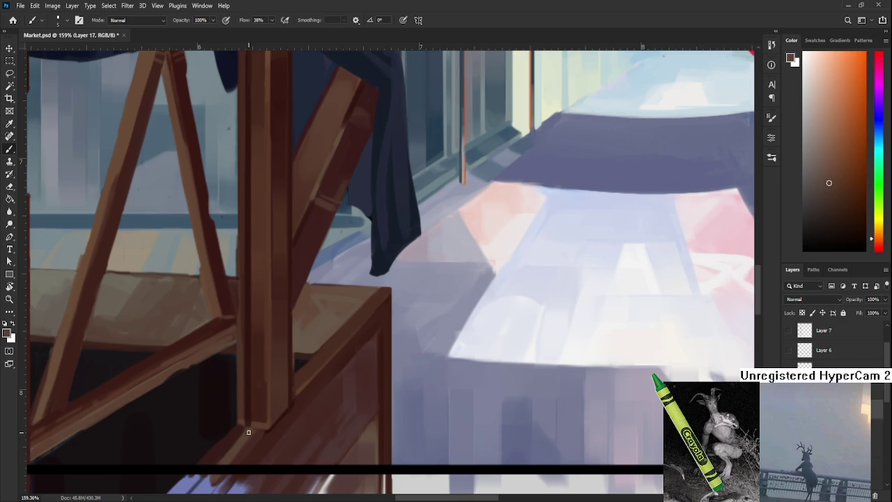
pyautogui.keyDown('alt'); pyautogui.click(247, 439); pyautogui.keyUp('alt')
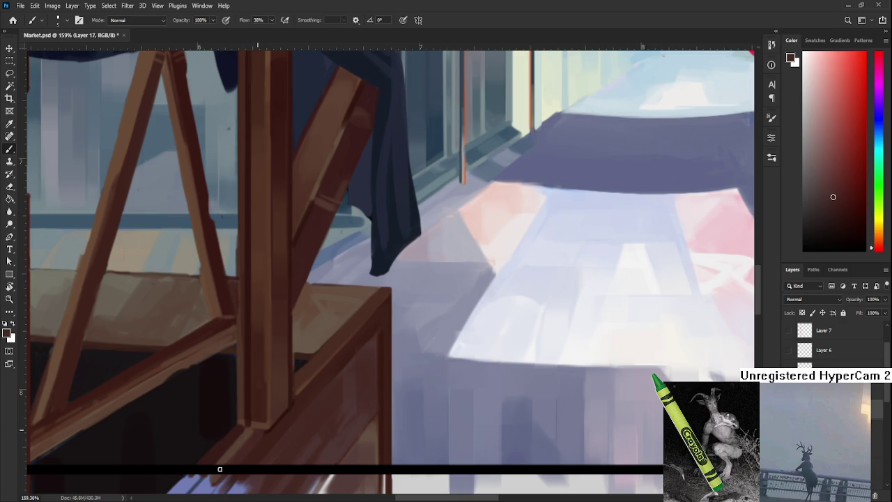
# Pick highlight and shadow shades and dab paint where the post meets the table.
pyautogui.keyDown('alt'); pyautogui.click(237, 431); pyautogui.keyUp('alt')
pyautogui.keyDown('alt'); pyautogui.click(256, 424); pyautogui.keyUp('alt')
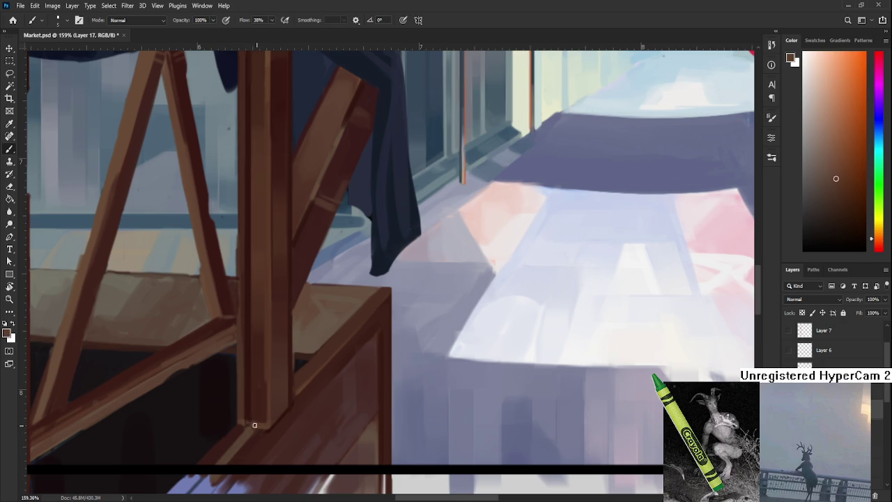
pyautogui.keyDown('alt'); pyautogui.click(249, 418); pyautogui.keyUp('alt')
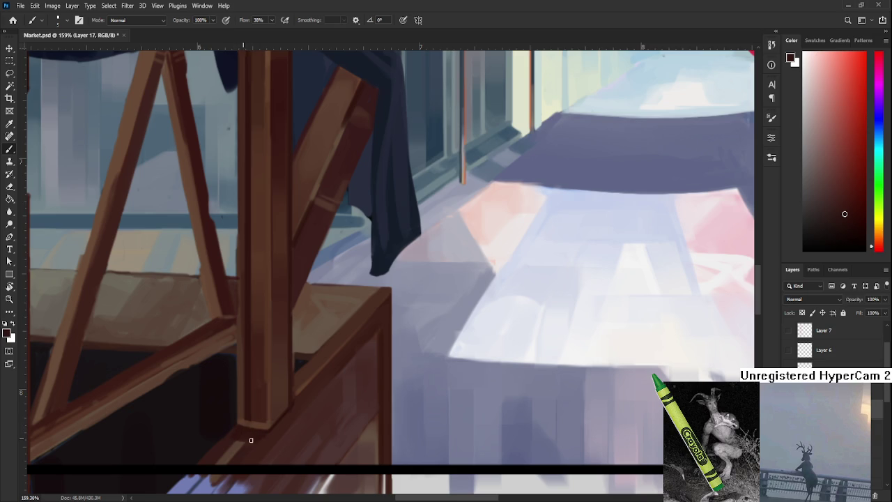
pyautogui.scroll(-1, 247, 441)
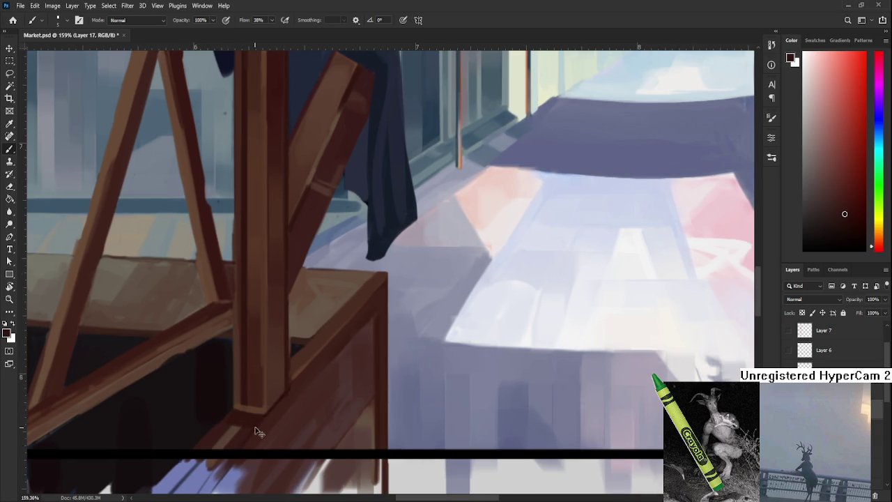
pyautogui.click(265, 415)
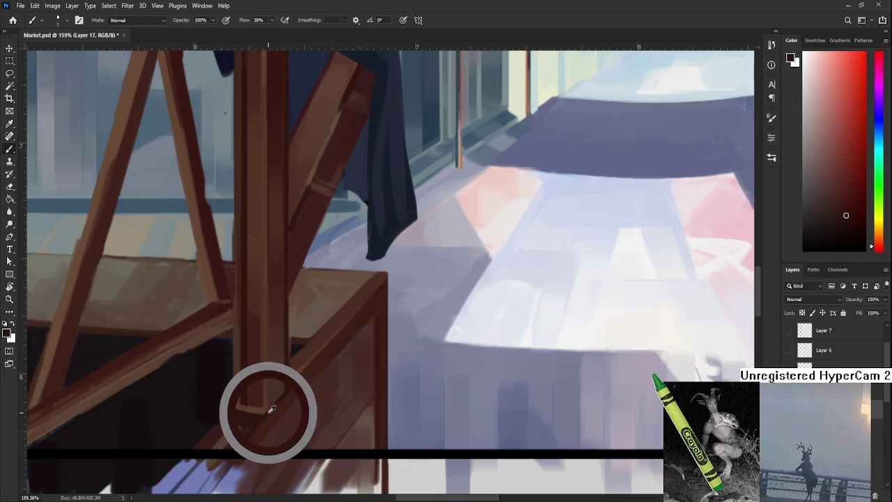
pyautogui.keyDown('alt'); pyautogui.click(269, 413); pyautogui.keyUp('alt')
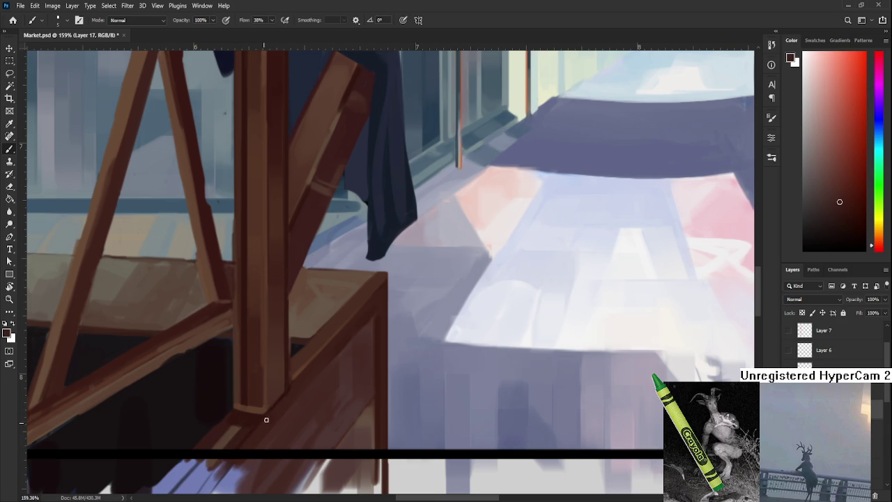
pyautogui.moveTo(303, 372)
pyautogui.mouseDown()
pyautogui.moveTo(277, 412)
pyautogui.moveTo(291, 419)
pyautogui.moveTo(293, 364)
pyautogui.mouseUp()
# Sample stall wood colours and tilt the canvas to paint along the post.
pyautogui.press('r')
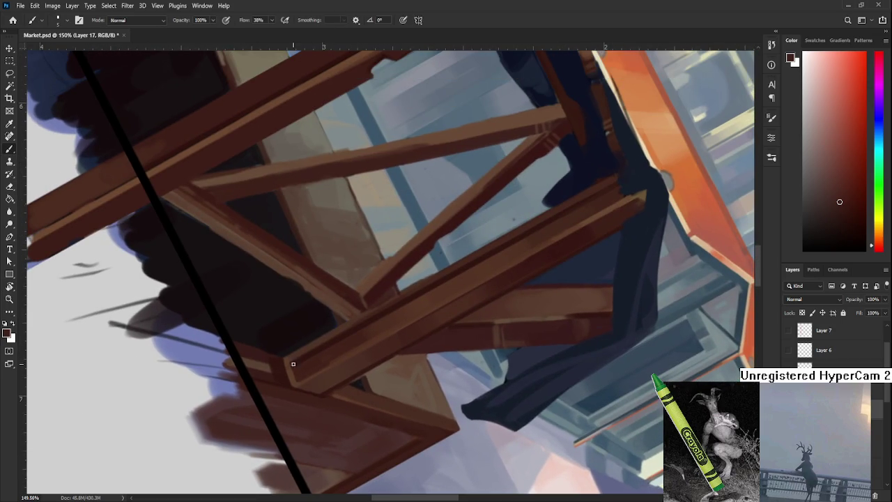
pyautogui.click(294, 364)
pyautogui.keyDown('alt'); pyautogui.click(297, 365); pyautogui.keyUp('alt')
pyautogui.keyDown('alt'); pyautogui.click(290, 362); pyautogui.keyUp('alt')
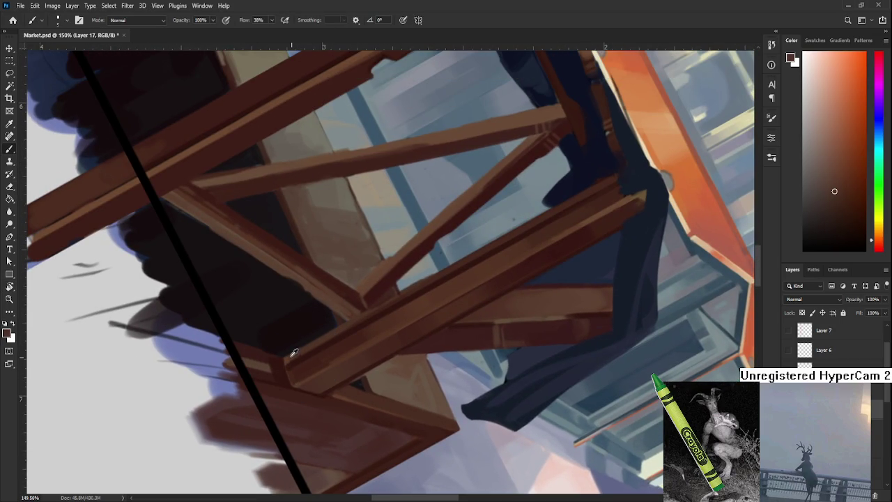
pyautogui.press('r')
pyautogui.moveTo(292, 369)
pyautogui.mouseDown()
pyautogui.moveTo(306, 408)
pyautogui.moveTo(472, 374)
pyautogui.moveTo(472, 414)
pyautogui.moveTo(402, 375)
pyautogui.moveTo(363, 334)
pyautogui.mouseUp()
pyautogui.press('b')
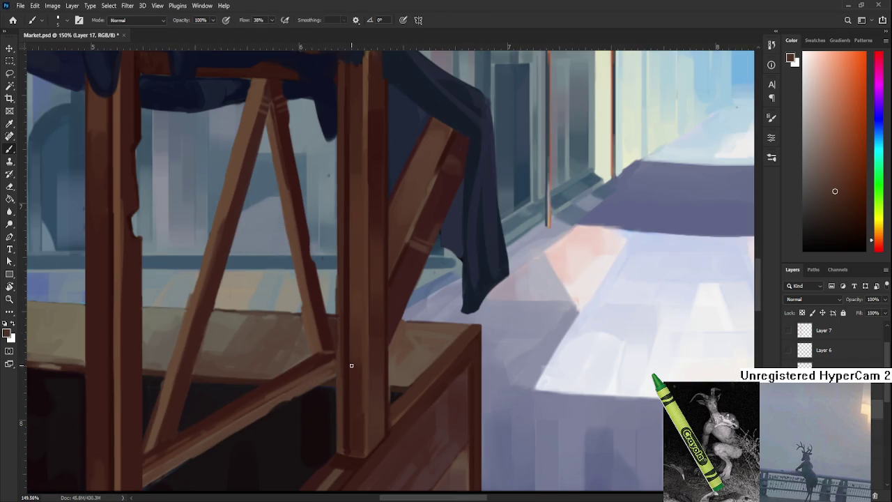
# Paint a light highlight stroke down the wooden post, then resample post shades.
pyautogui.moveTo(351, 364); pyautogui.dragTo(353, 451)
pyautogui.keyDown('alt'); pyautogui.click(355, 342); pyautogui.keyUp('alt')
pyautogui.keyDown('alt'); pyautogui.click(355, 398); pyautogui.keyUp('alt')
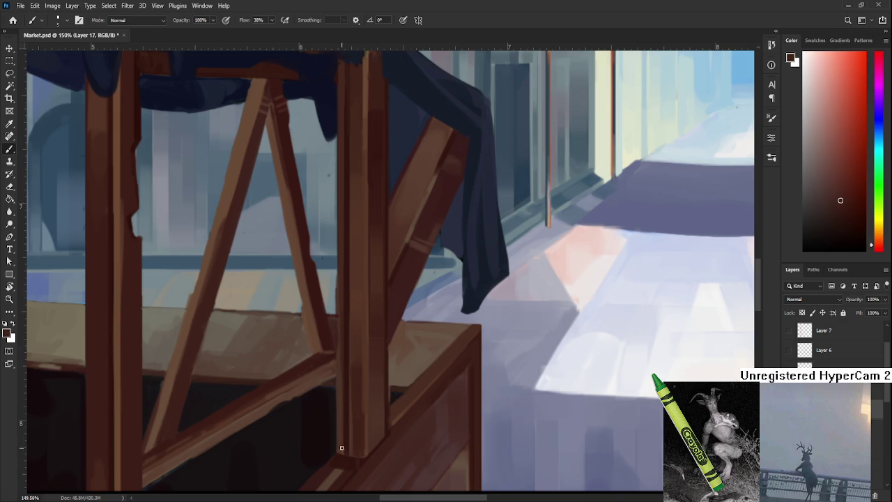
pyautogui.keyDown('alt'); pyautogui.click(353, 423); pyautogui.keyUp('alt')
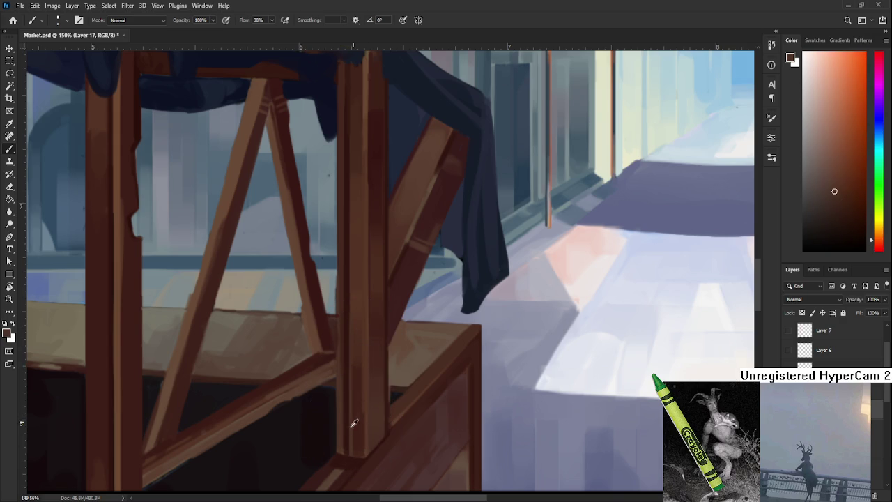
pyautogui.moveTo(354, 427); pyautogui.dragTo(356, 451)
# Sample the wooden post's colour and paint a light vertical stroke along the post.
pyautogui.scroll(-10, 365, 418)
pyautogui.scroll(2, 419, 345)
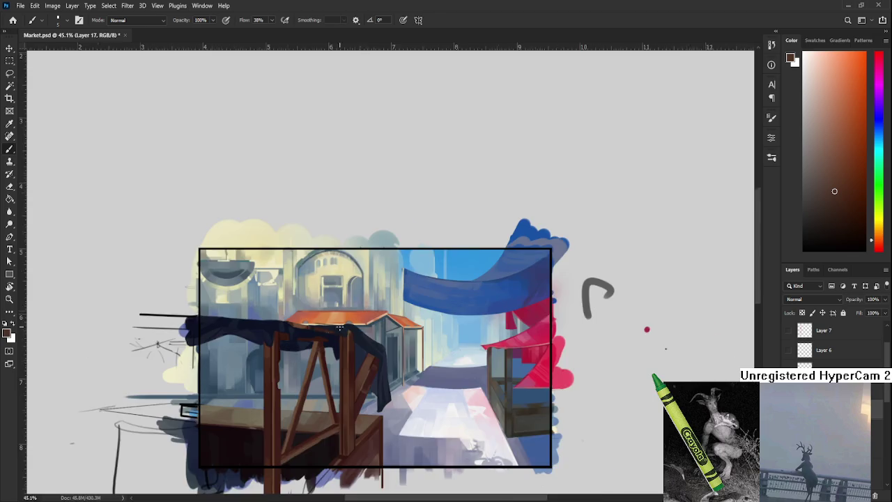
pyautogui.scroll(5, 411, 355)
pyautogui.scroll(3, 397, 377)
pyautogui.scroll(1, 382, 394)
pyautogui.keyDown('alt'); pyautogui.click(372, 408); pyautogui.keyUp('alt')
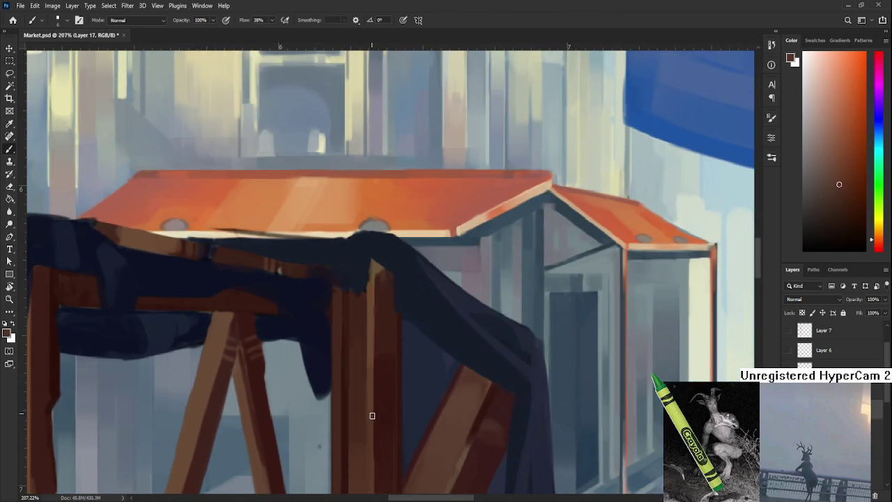
pyautogui.moveTo(370, 428); pyautogui.dragTo(370, 308)
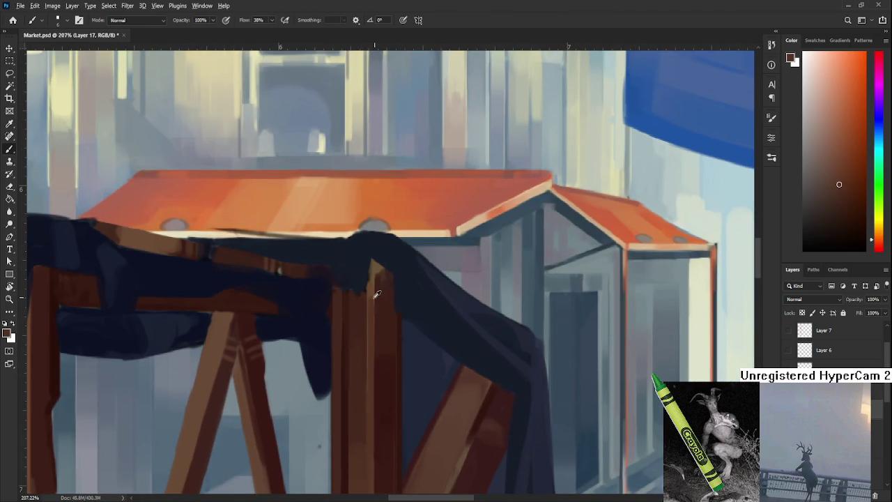
# Sample the cloth's dark navy and paint it over the post's top-right corner.
pyautogui.keyDown('alt'); pyautogui.click(364, 258); pyautogui.keyUp('alt')
pyautogui.scroll(1, 383, 287)
pyautogui.keyDown('alt'); pyautogui.click(346, 319); pyautogui.keyUp('alt')
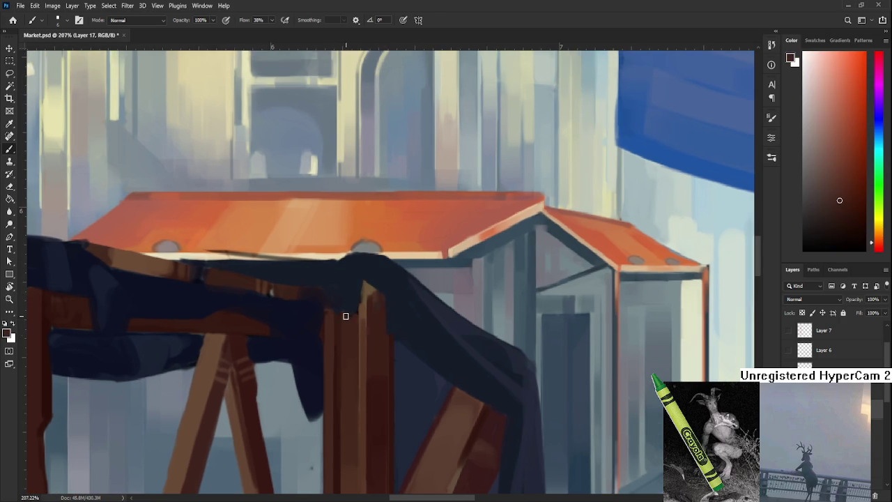
pyautogui.scroll(1, 366, 305)
pyautogui.keyDown('alt'); pyautogui.click(350, 295); pyautogui.keyUp('alt')
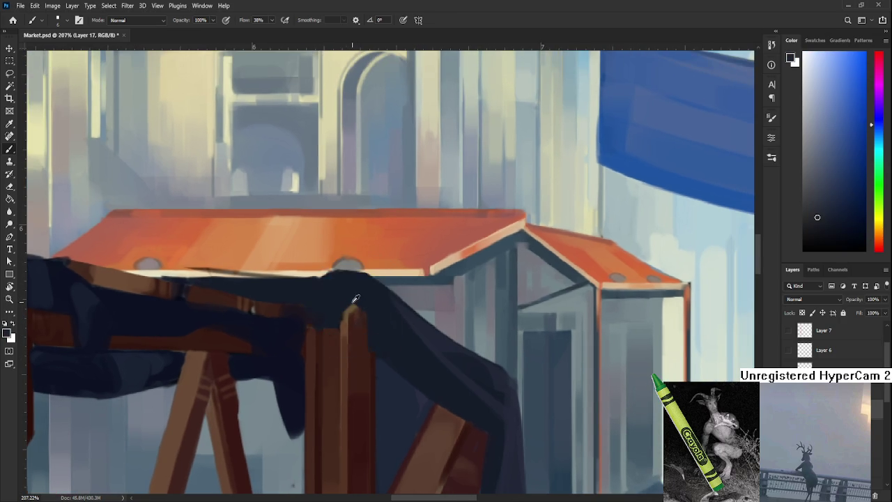
pyautogui.keyDown('alt'); pyautogui.click(344, 325); pyautogui.keyUp('alt')
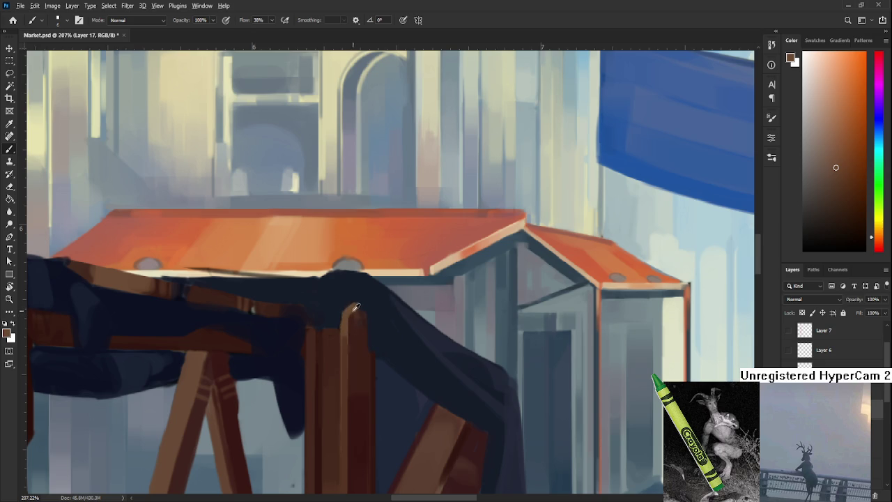
pyautogui.keyDown('alt'); pyautogui.click(362, 303); pyautogui.keyUp('alt')
pyautogui.keyDown('alt'); pyautogui.click(359, 315); pyautogui.keyUp('alt')
pyautogui.keyDown('alt'); pyautogui.click(365, 312); pyautogui.keyUp('alt')
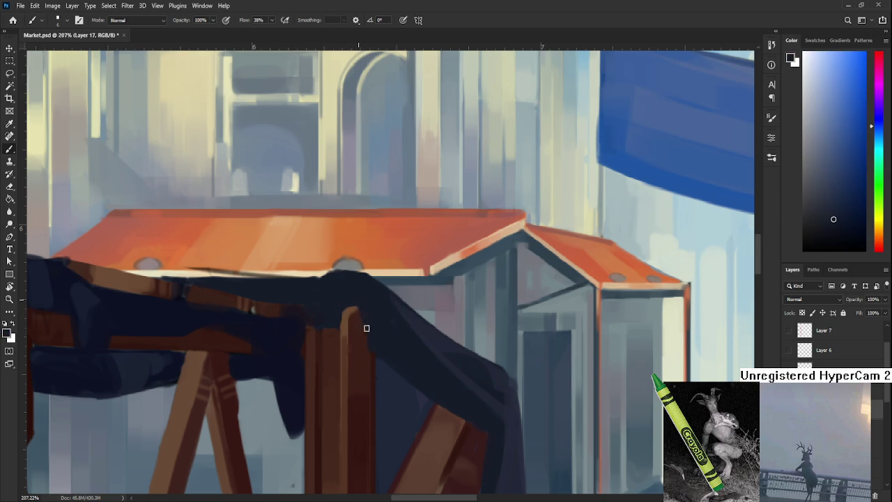
pyautogui.moveTo(356, 301); pyautogui.dragTo(353, 314)
pyautogui.keyDown('alt'); pyautogui.click(365, 348); pyautogui.keyUp('alt')
pyautogui.keyDown('alt'); pyautogui.click(368, 333); pyautogui.keyUp('alt')
pyautogui.scroll(-2, 364, 328)
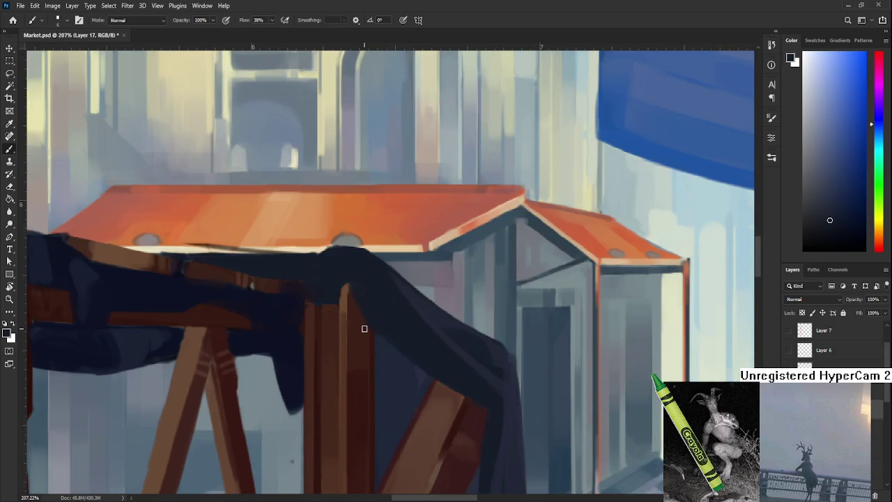
pyautogui.scroll(-3, 364, 329)
pyautogui.scroll(-3, 363, 329)
pyautogui.scroll(-2, 364, 329)
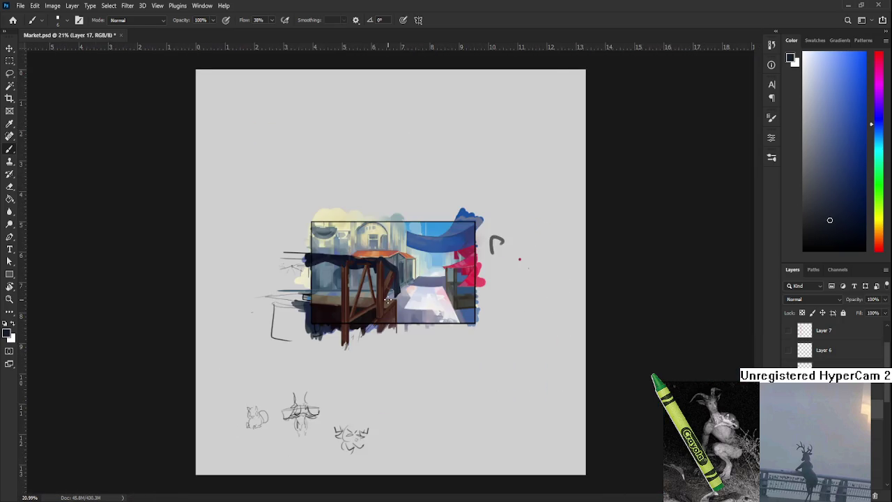
pyautogui.scroll(5, 387, 299)
pyautogui.scroll(1, 388, 300)
pyautogui.scroll(1, 388, 300)
pyautogui.scroll(1, 376, 321)
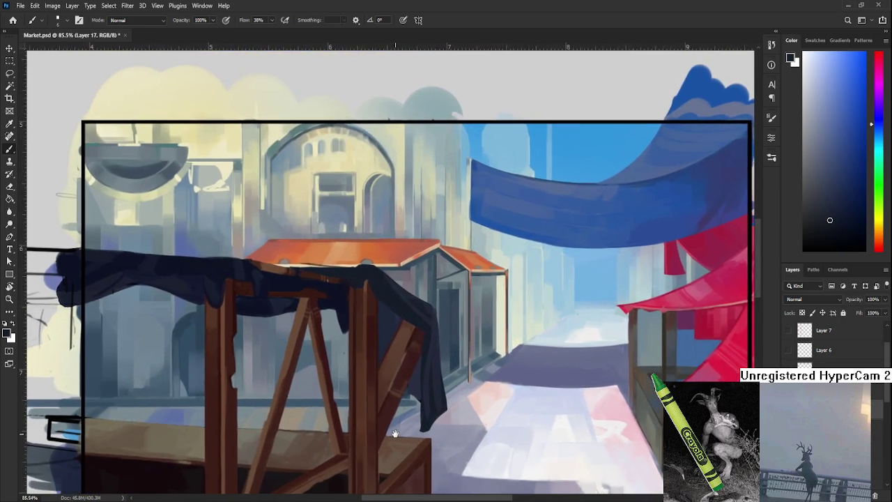
pyautogui.scroll(2, 355, 344)
pyautogui.scroll(2, 355, 344)
pyautogui.scroll(3, 350, 313)
pyautogui.scroll(2, 378, 332)
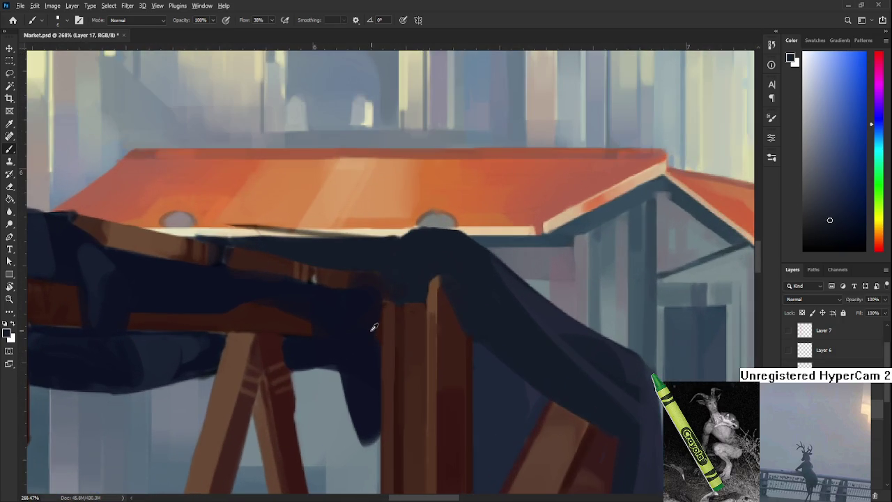
pyautogui.keyDown('alt'); pyautogui.click(371, 336); pyautogui.keyUp('alt')
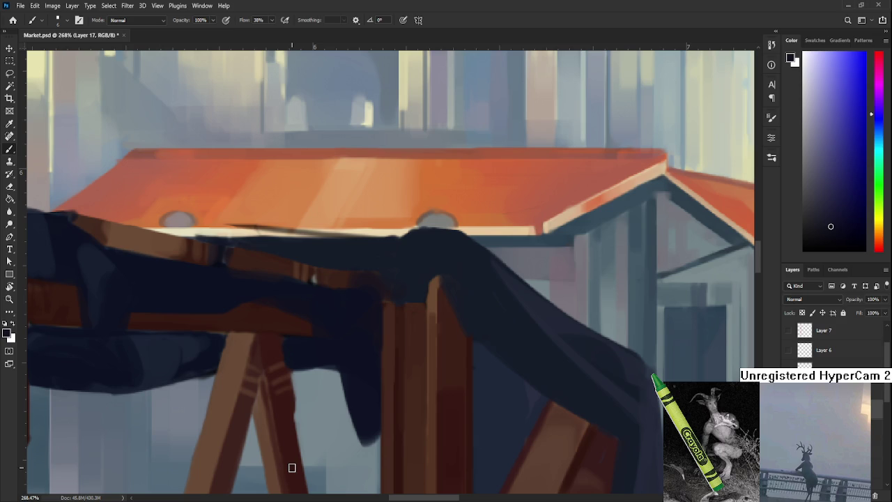
pyautogui.scroll(-5, 339, 335)
pyautogui.hscroll(4, 325, 347)
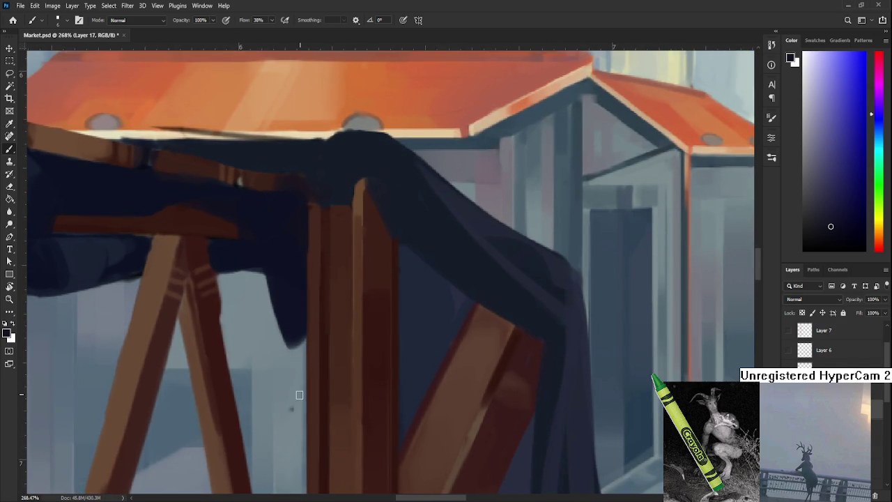
pyautogui.press('e')
pyautogui.press('b')
pyautogui.keyDown('alt'); pyautogui.click(324, 340); pyautogui.keyUp('alt')
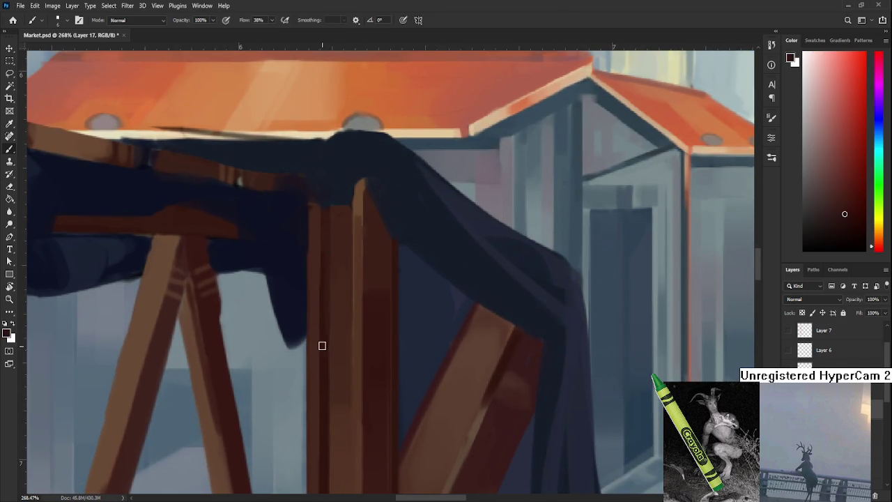
pyautogui.scroll(3, 309, 384)
pyautogui.keyDown('alt'); pyautogui.click(311, 380); pyautogui.keyUp('alt')
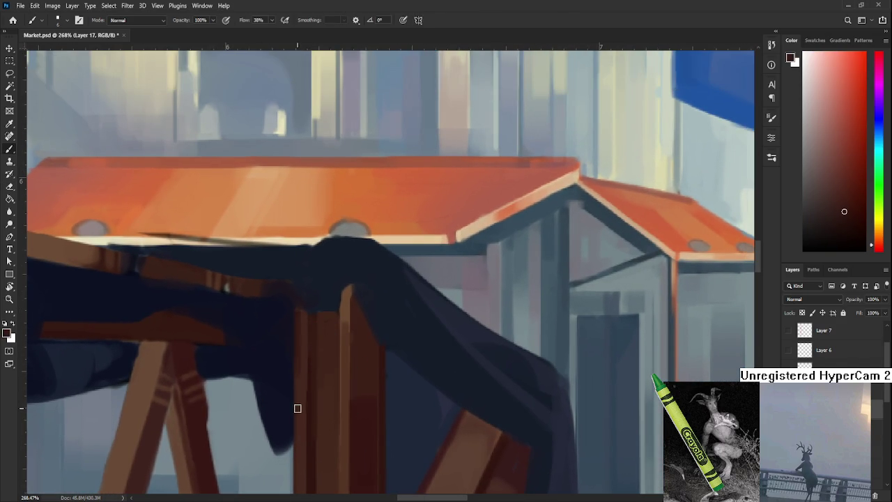
pyautogui.keyDown('alt'); pyautogui.click(307, 338); pyautogui.keyUp('alt')
pyautogui.scroll(-2, 327, 411)
pyautogui.scroll(-3, 359, 304)
pyautogui.scroll(-4, 359, 304)
pyautogui.scroll(-4, 358, 299)
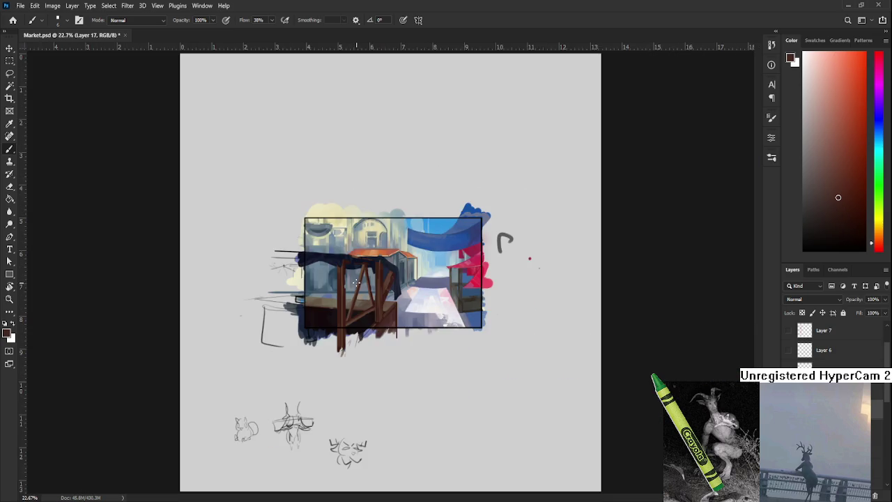
pyautogui.scroll(2, 356, 284)
pyautogui.scroll(5, 424, 309)
pyautogui.scroll(2, 360, 380)
pyautogui.scroll(2, 311, 397)
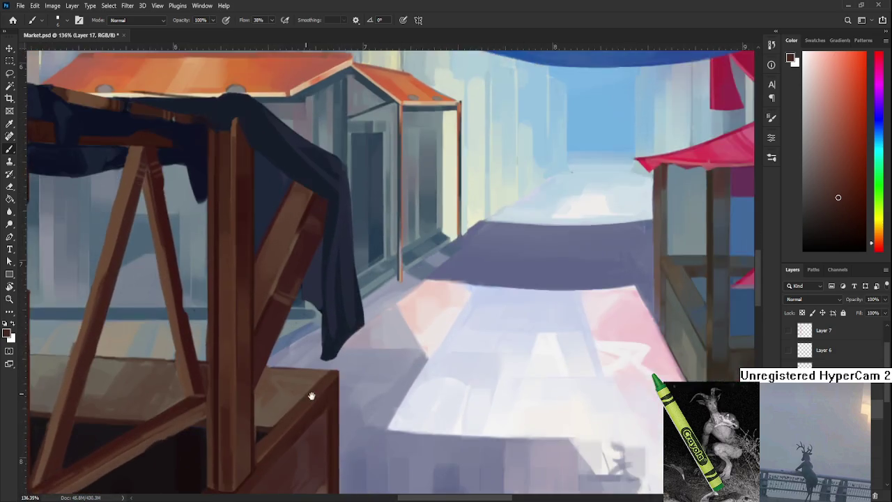
pyautogui.scroll(1, 348, 392)
pyautogui.scroll(-5, 348, 392)
pyautogui.scroll(5, 330, 304)
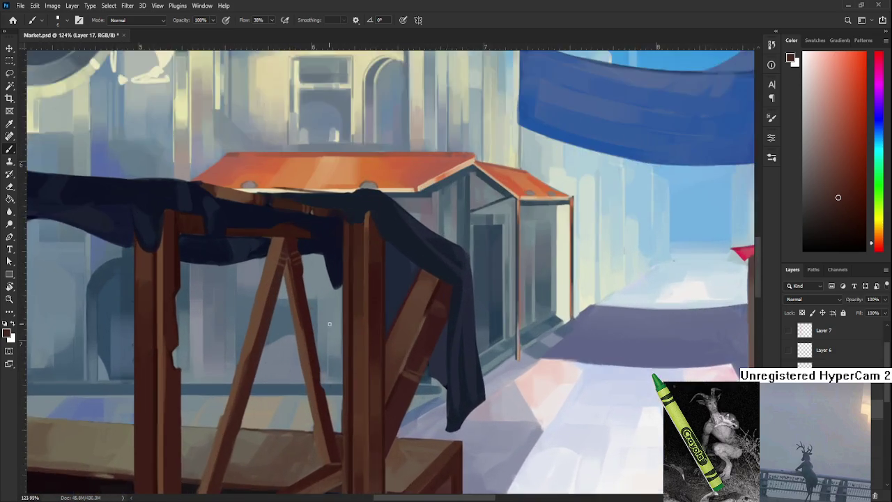
pyautogui.hscroll(-2, 330, 304)
pyautogui.scroll(-1, 372, 328)
pyautogui.hscroll(-2, 361, 339)
pyautogui.hscroll(-2, 418, 343)
pyautogui.scroll(-3, 333, 322)
pyautogui.moveTo(333, 297); pyautogui.dragTo(327, 321)
pyautogui.press('e')
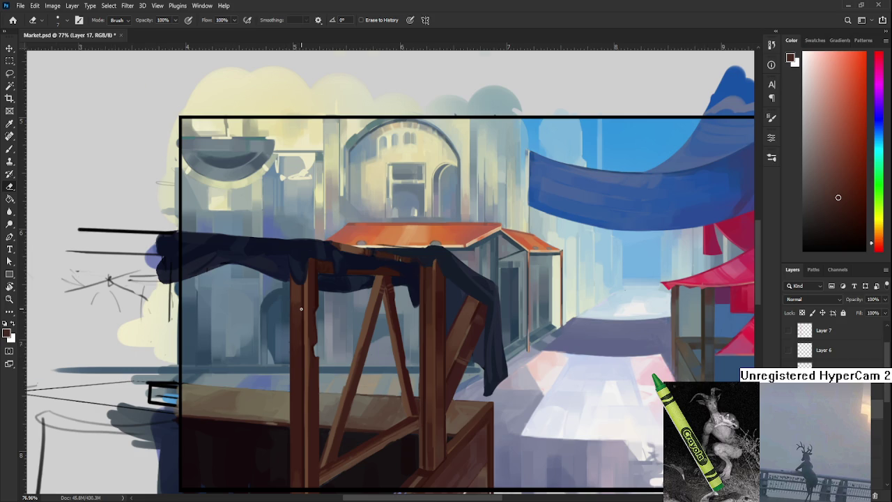
# Erase stray brown along the left edge of the stall's front post.
pyautogui.scroll(2, 301, 309)
pyautogui.scroll(1, 301, 309)
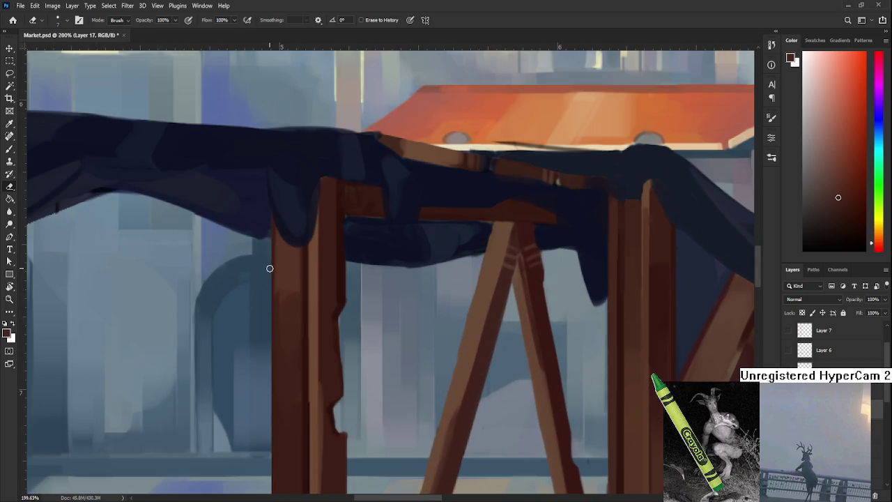
pyautogui.moveTo(300, 275)
pyautogui.mouseDown()
pyautogui.moveTo(396, 329)
pyautogui.moveTo(372, 315)
pyautogui.mouseUp()
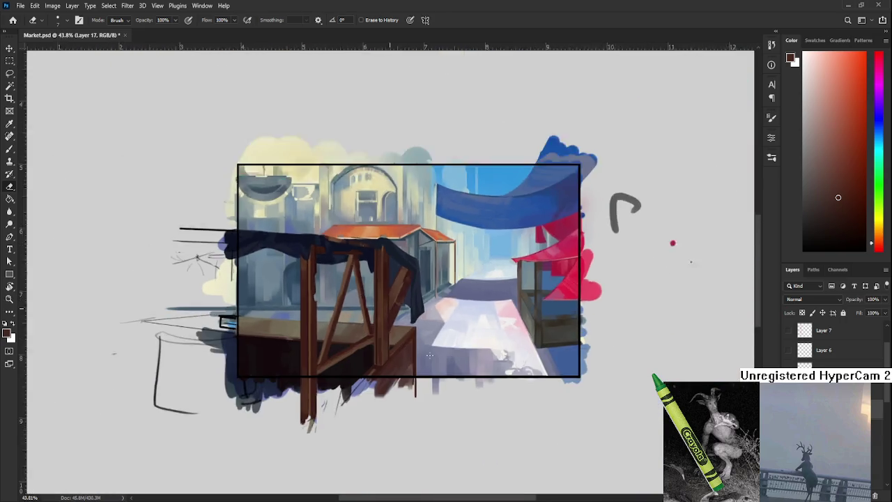
pyautogui.scroll(3, 344, 301)
pyautogui.scroll(-1, 344, 300)
pyautogui.scroll(-3, 344, 300)
pyautogui.scroll(2, 371, 392)
pyautogui.scroll(3, 369, 393)
pyautogui.scroll(3, 361, 396)
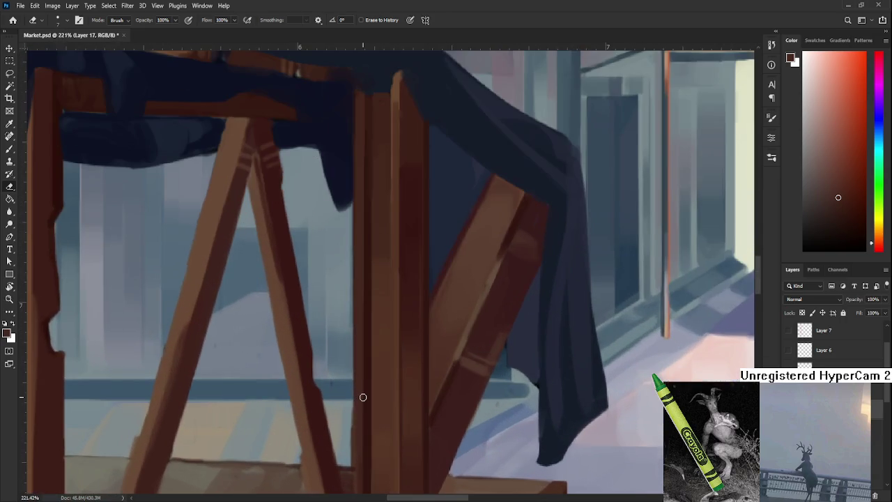
pyautogui.moveTo(363, 391); pyautogui.dragTo(348, 341)
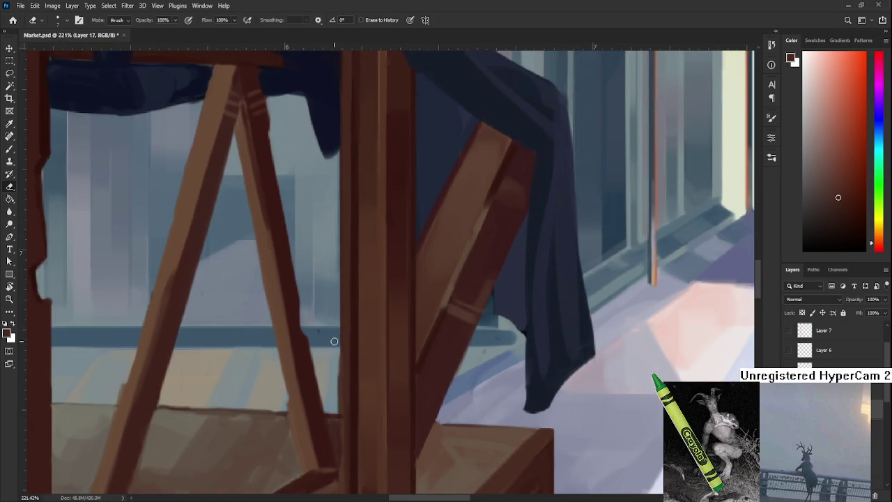
pyautogui.moveTo(338, 411); pyautogui.dragTo(339, 341)
pyautogui.moveTo(340, 278); pyautogui.dragTo(336, 388)
# Zoom out and back in to review the cleaned-up posts, braces and table edges.
pyautogui.scroll(-3, 327, 347)
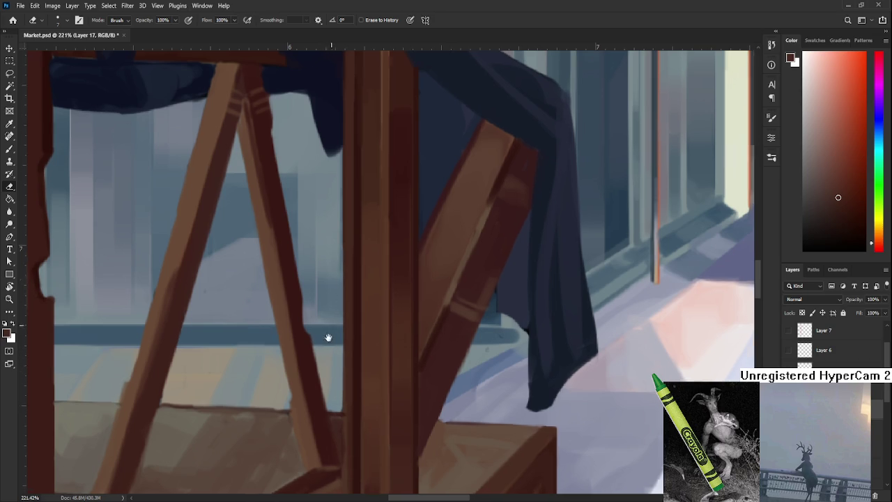
pyautogui.scroll(-3, 331, 345)
pyautogui.scroll(-4, 339, 345)
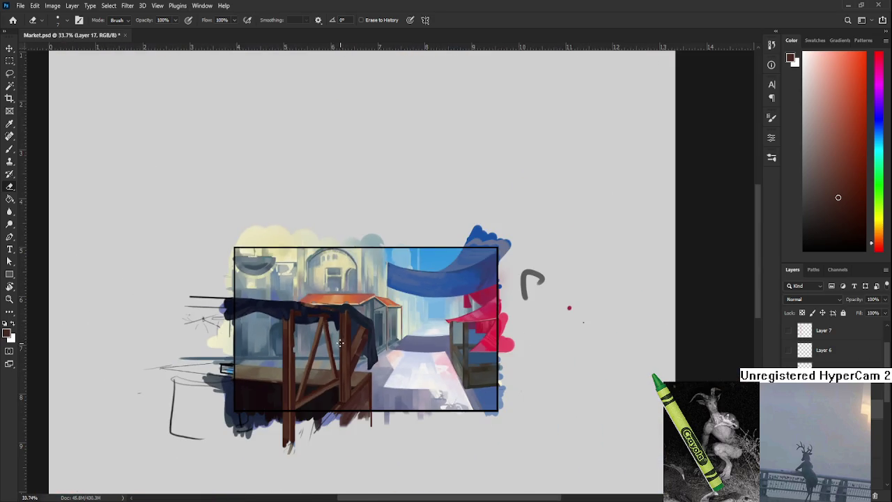
pyautogui.scroll(-3, 341, 341)
pyautogui.scroll(-1, 359, 304)
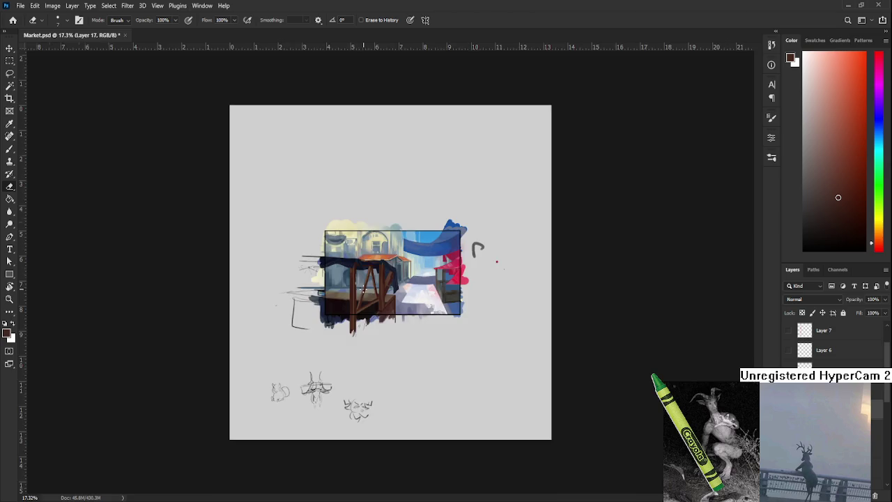
pyautogui.scroll(3, 359, 290)
pyautogui.scroll(3, 362, 307)
pyautogui.scroll(3, 366, 321)
pyautogui.scroll(2, 367, 334)
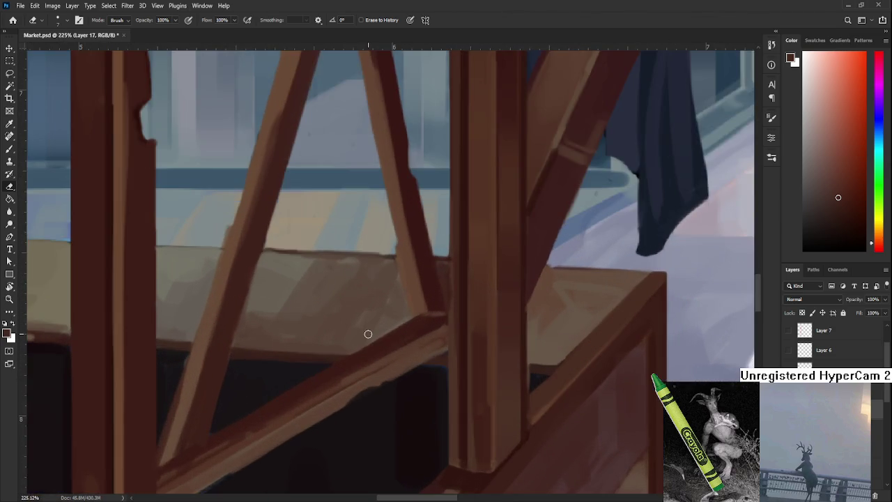
pyautogui.scroll(-2, 368, 334)
pyautogui.scroll(-2, 368, 334)
pyautogui.scroll(-2, 368, 334)
pyautogui.scroll(-2, 368, 335)
pyautogui.scroll(-1, 368, 334)
pyautogui.scroll(2, 368, 334)
pyautogui.scroll(1, 368, 334)
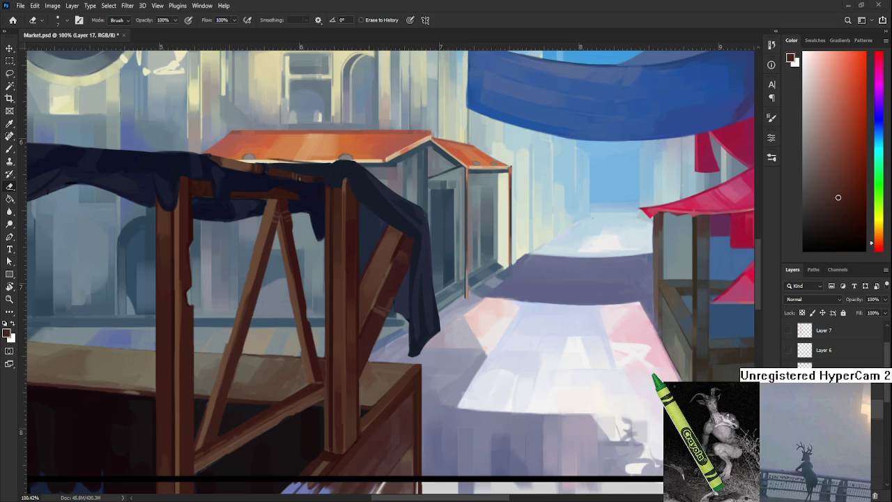
pyautogui.scroll(2, 380, 341)
pyautogui.scroll(1, 365, 258)
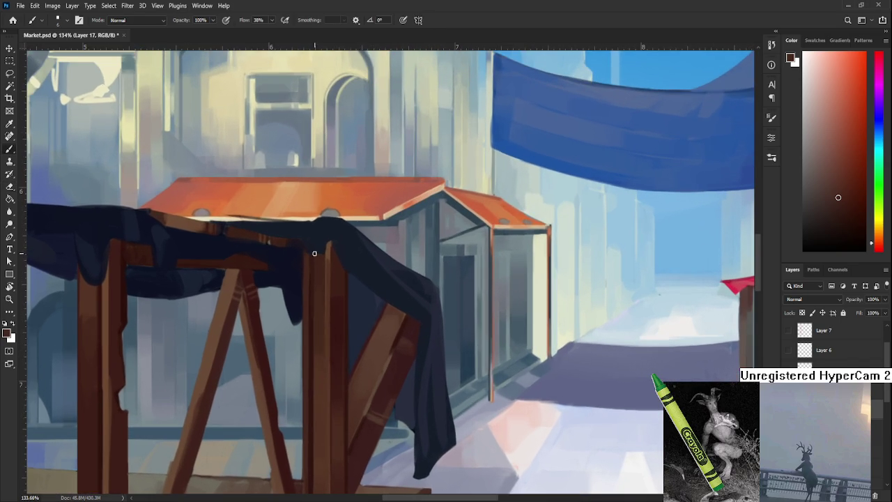
# With the Brush, sample the stall's brown and paint a lighter highlight down the front post.
pyautogui.press('b')
pyautogui.keyDown('alt'); pyautogui.click(332, 252); pyautogui.keyUp('alt')
pyautogui.scroll(-3, 309, 323)
pyautogui.moveTo(318, 253); pyautogui.dragTo(325, 307)
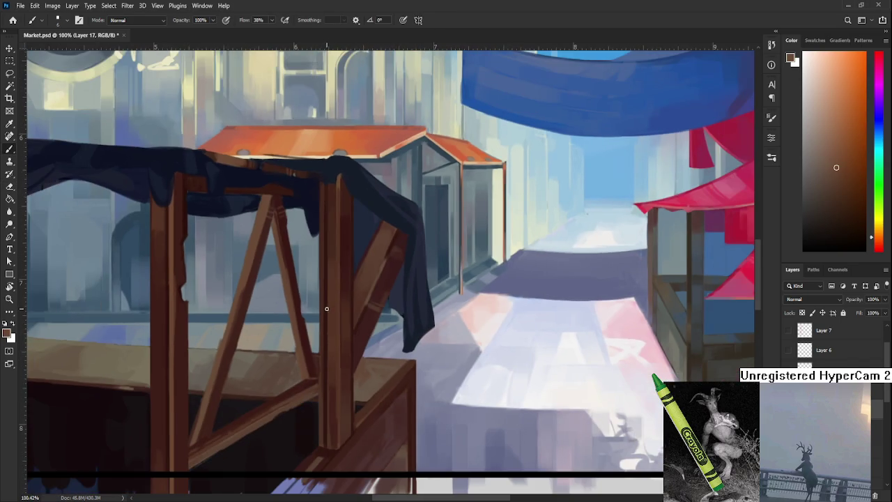
pyautogui.scroll(-2, 325, 307)
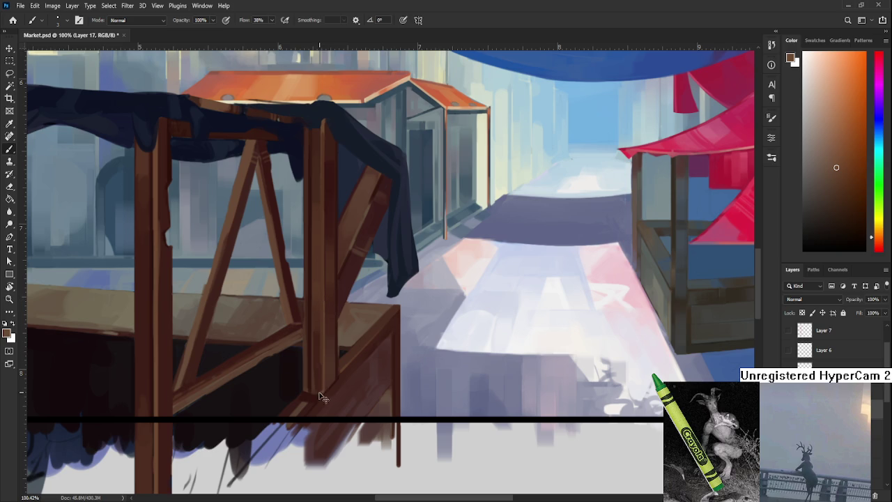
pyautogui.moveTo(322, 387); pyautogui.dragTo(332, 228)
pyautogui.scroll(2, 327, 319)
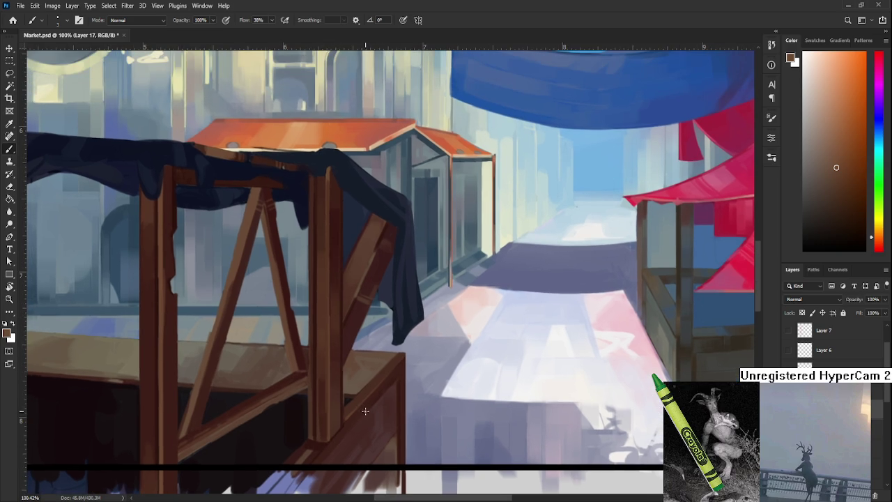
pyautogui.scroll(-2, 367, 410)
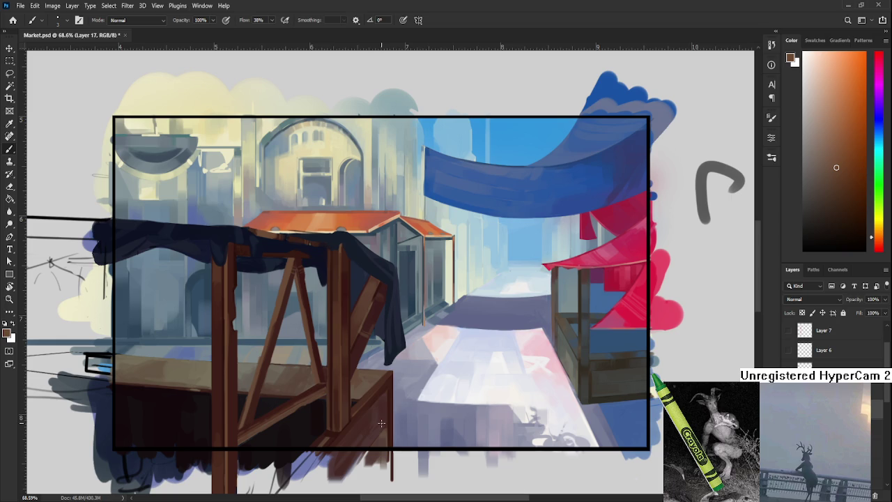
# Sample wood browns from the post and a near-black from the shadow under the table.
pyautogui.scroll(1, 352, 409)
pyautogui.scroll(1, 302, 414)
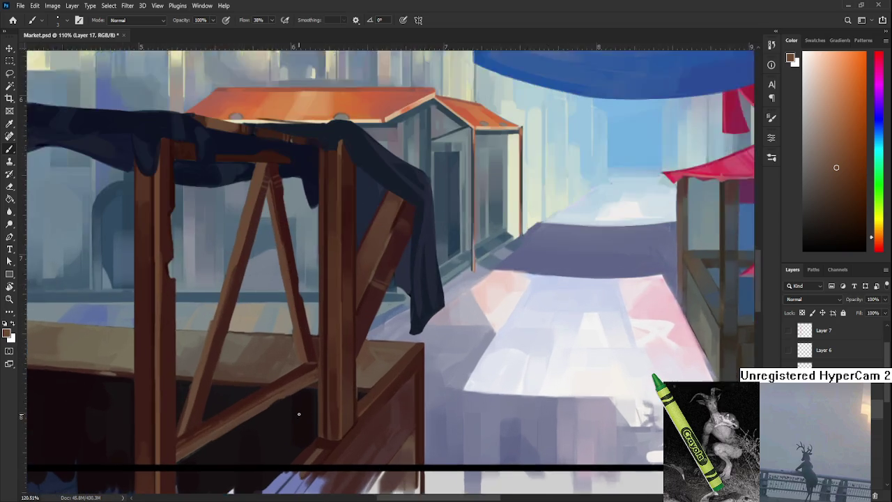
pyautogui.scroll(1, 298, 414)
pyautogui.scroll(-2, 334, 364)
pyautogui.keyDown('alt'); pyautogui.click(295, 354); pyautogui.keyUp('alt')
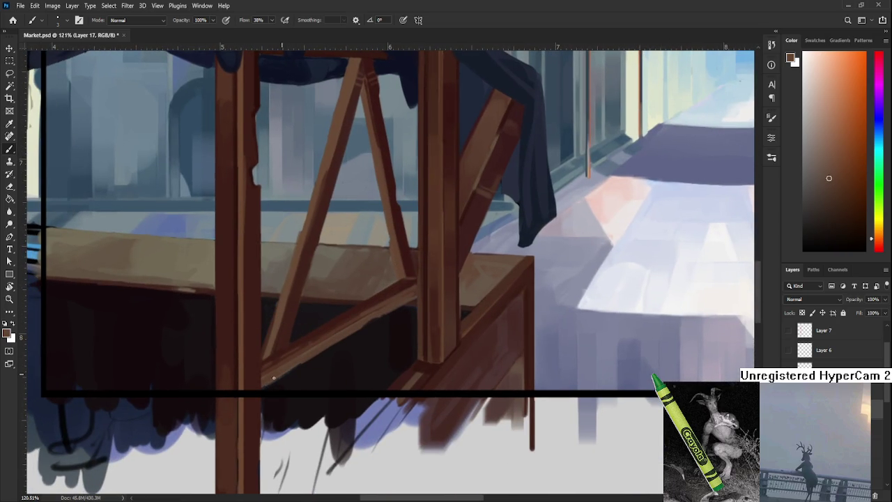
pyautogui.keyDown('alt'); pyautogui.click(280, 365); pyautogui.keyUp('alt')
pyautogui.keyDown('alt'); pyautogui.click(335, 346); pyautogui.keyUp('alt')
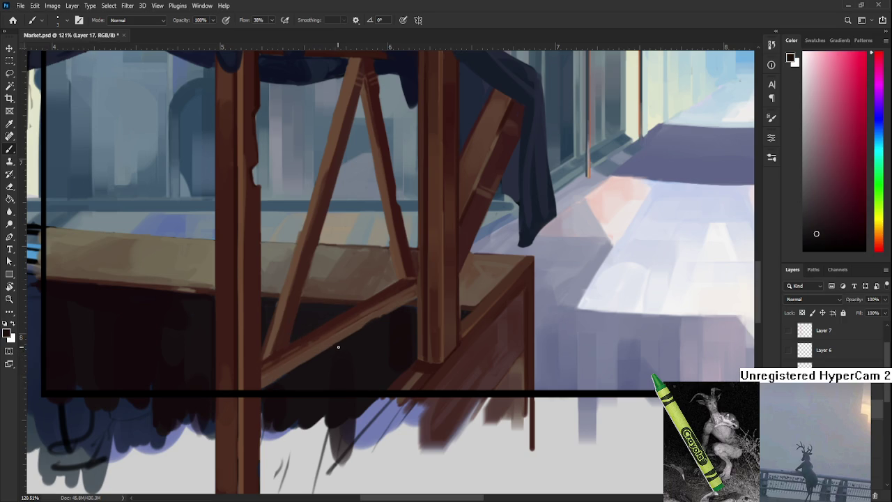
pyautogui.keyDown('alt'); pyautogui.click(344, 339); pyautogui.keyUp('alt')
pyautogui.moveTo(345, 339); pyautogui.dragTo(310, 370)
pyautogui.keyDown('alt'); pyautogui.click(296, 372); pyautogui.keyUp('alt')
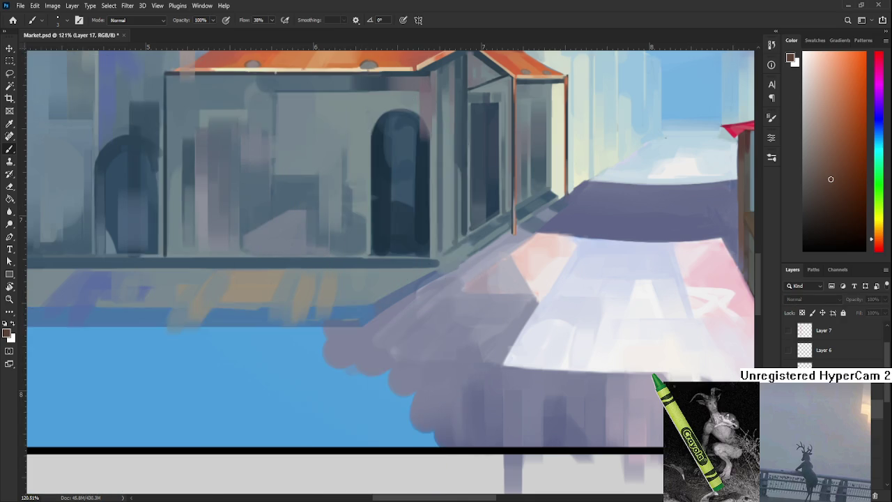
pyautogui.scroll(-3, 511, 364)
pyautogui.scroll(-2, 511, 364)
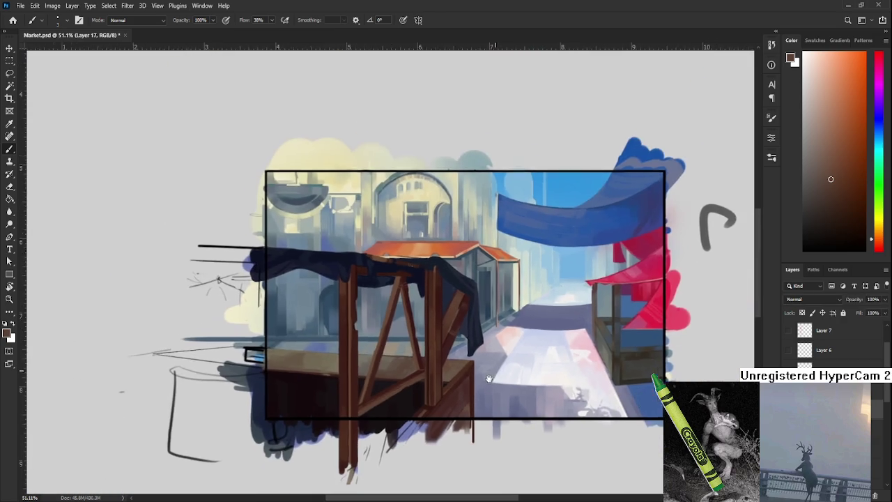
pyautogui.scroll(3, 412, 308)
pyautogui.scroll(3, 413, 308)
pyautogui.scroll(-2, 412, 309)
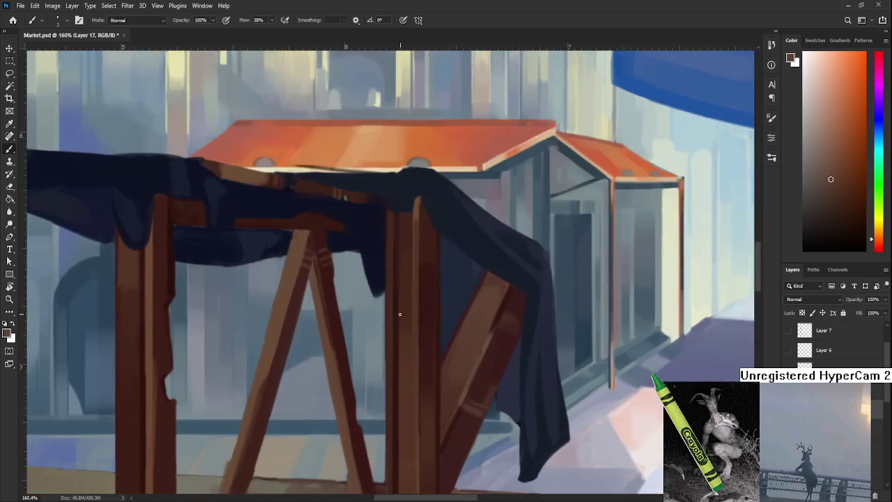
pyautogui.scroll(-2, 412, 309)
pyautogui.scroll(-1, 412, 350)
# Add a new layer and paint subtle dark red-brown strokes along the front post.
pyautogui.hotkey('ctrl', ',')
pyautogui.hotkey('ctrl', ',')
pyautogui.scroll(2, 435, 388)
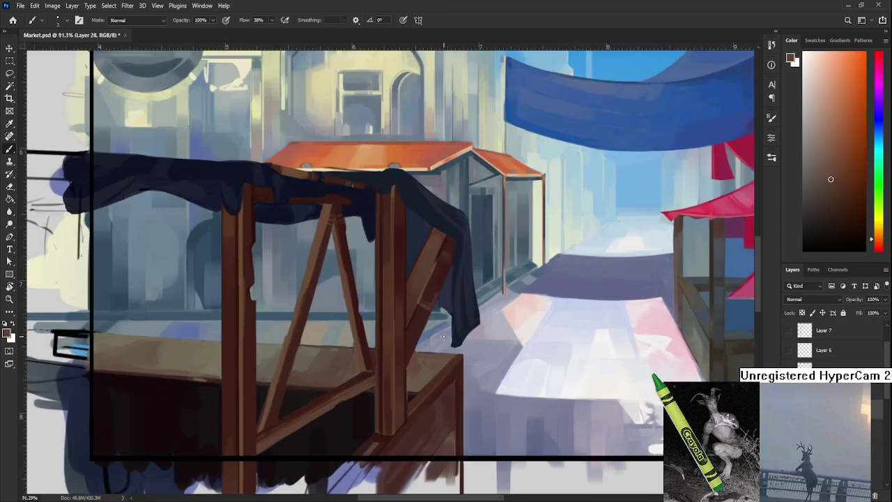
pyautogui.scroll(1, 446, 377)
pyautogui.keyDown('alt'); pyautogui.click(479, 408); pyautogui.keyUp('alt')
pyautogui.moveTo(457, 423); pyautogui.dragTo(447, 413)
pyautogui.scroll(-1, 447, 413)
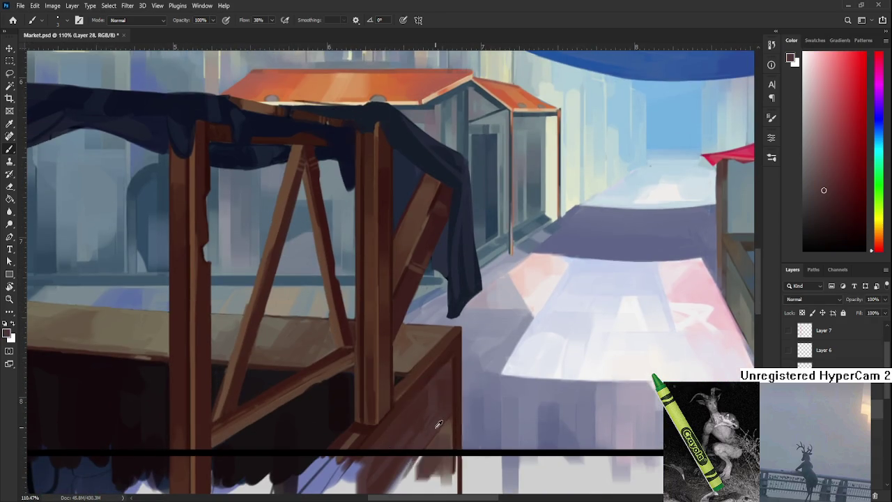
pyautogui.scroll(-1, 439, 418)
pyautogui.keyDown('alt'); pyautogui.click(412, 409); pyautogui.keyUp('alt')
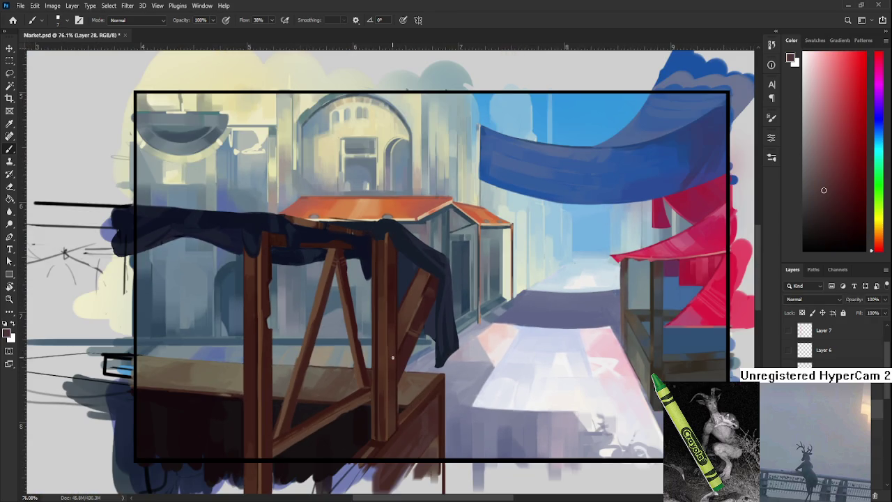
pyautogui.moveTo(391, 358); pyautogui.dragTo(393, 398)
pyautogui.moveTo(394, 365)
pyautogui.mouseDown()
pyautogui.moveTo(380, 413)
pyautogui.moveTo(387, 357)
pyautogui.mouseUp()
# Try a pink highlight on the post, undo it, and darken the post with brown.
pyautogui.moveTo(385, 411); pyautogui.dragTo(376, 384)
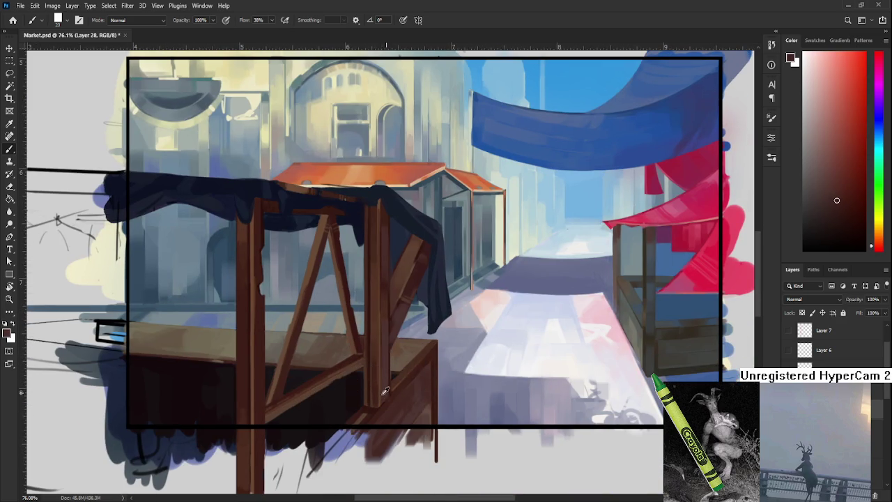
pyautogui.keyDown('alt'); pyautogui.click(598, 339); pyautogui.keyUp('alt')
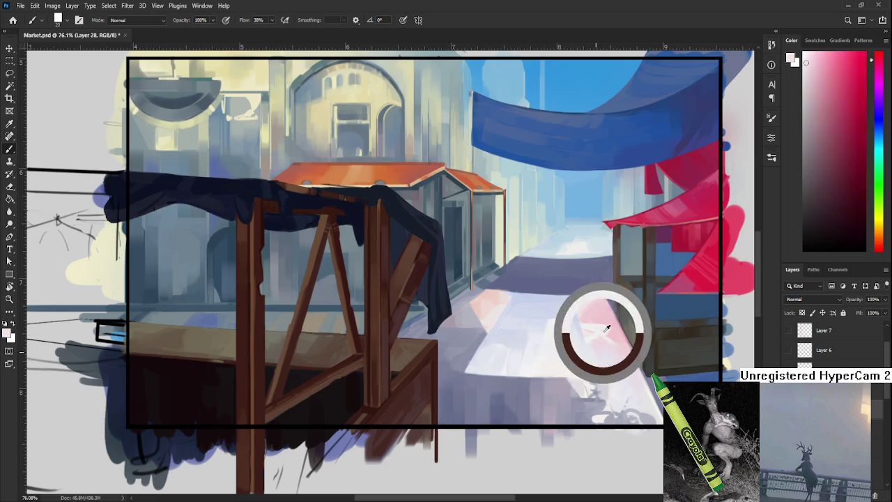
pyautogui.moveTo(373, 404); pyautogui.dragTo(373, 326)
pyautogui.hotkey('ctrl', 'z')
pyautogui.keyDown('alt'); pyautogui.click(373, 368); pyautogui.keyUp('alt')
pyautogui.moveTo(374, 370); pyautogui.dragTo(374, 404)
# Paint a lighter pink-brown stroke down the post's lower end, retrying it several times.
pyautogui.keyDown('alt'); pyautogui.click(378, 390); pyautogui.keyUp('alt')
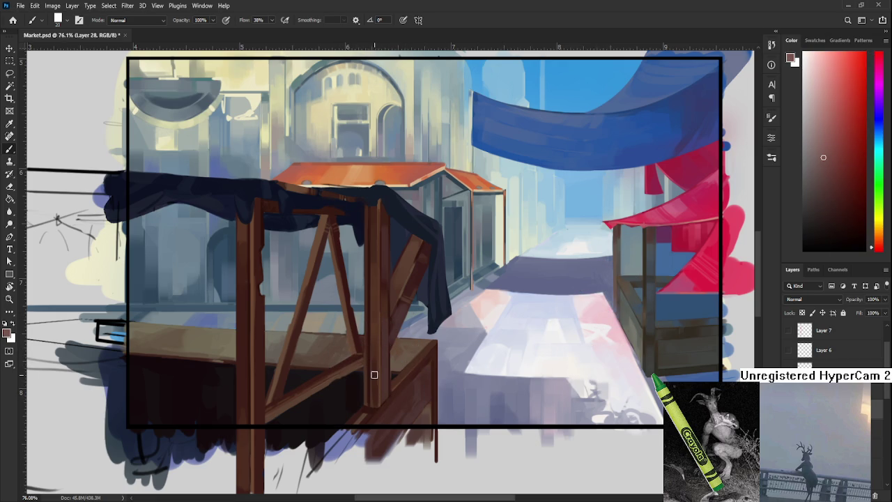
pyautogui.moveTo(375, 356); pyautogui.dragTo(374, 409)
pyautogui.hotkey('ctrl', 'z')
pyautogui.moveTo(375, 348); pyautogui.dragTo(373, 414)
pyautogui.hotkey('ctrl', 'z')
pyautogui.moveTo(374, 348); pyautogui.dragTo(374, 411)
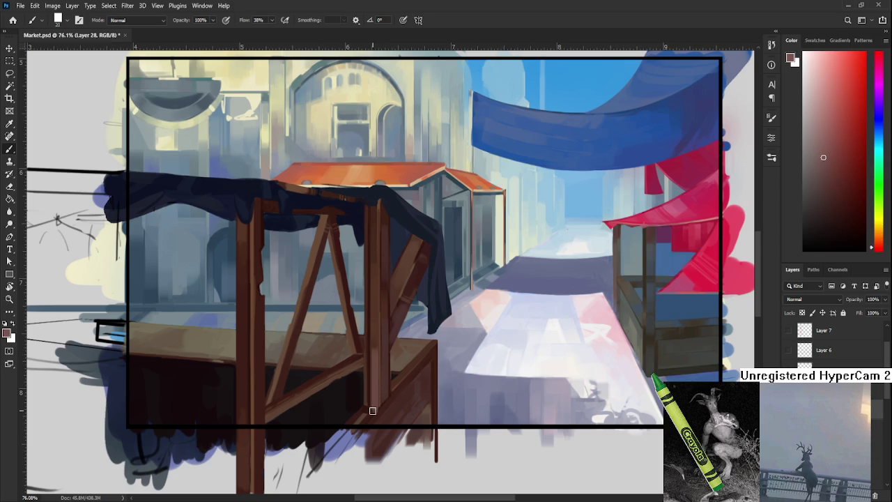
pyautogui.hotkey('ctrl', 'z')
pyautogui.moveTo(373, 349)
pyautogui.mouseDown()
pyautogui.moveTo(370, 408)
pyautogui.moveTo(379, 337)
pyautogui.mouseUp()
pyautogui.hotkey('ctrl', 'z')
pyautogui.hotkey('ctrl', 'z')
pyautogui.hotkey('ctrl', 'z')
pyautogui.press('e')
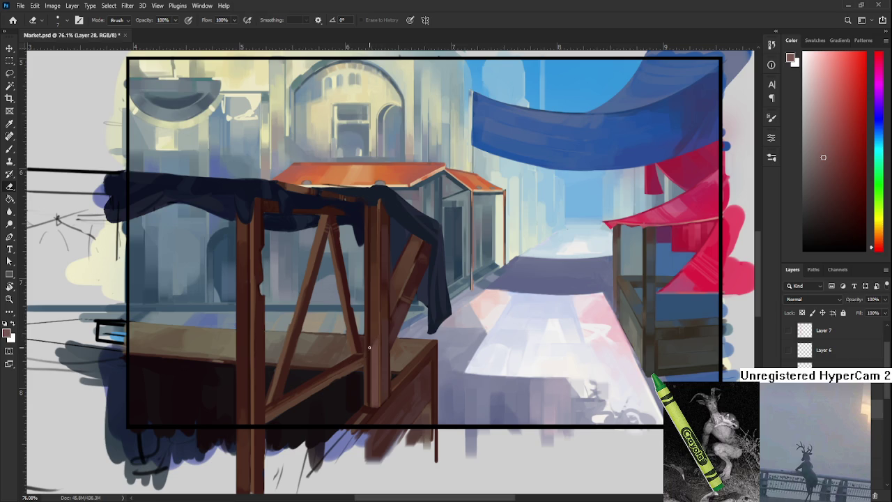
# Enlarge the eraser and erase recent strokes along the front stall post, toggling Brush and Eraser.
pyautogui.moveTo(370, 342); pyautogui.dragTo(336, 435)
pyautogui.press('b')
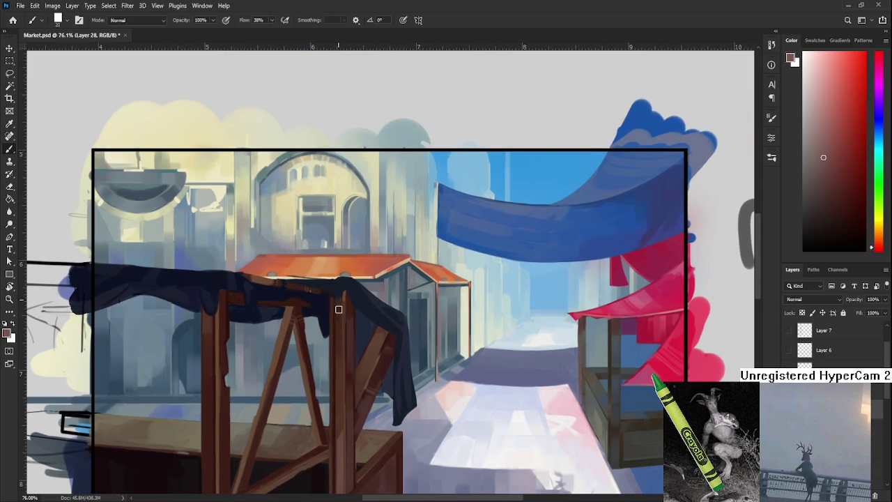
pyautogui.press('e')
pyautogui.press(']')
pyautogui.press(']')
pyautogui.press(']')
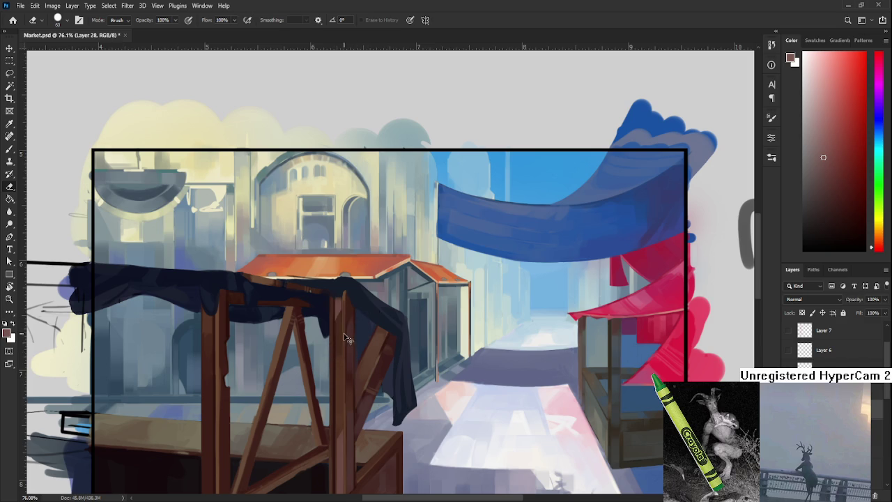
pyautogui.moveTo(362, 328)
pyautogui.mouseDown()
pyautogui.moveTo(342, 313)
pyautogui.moveTo(334, 367)
pyautogui.moveTo(339, 309)
pyautogui.moveTo(343, 373)
pyautogui.moveTo(330, 305)
pyautogui.moveTo(347, 350)
pyautogui.mouseUp()
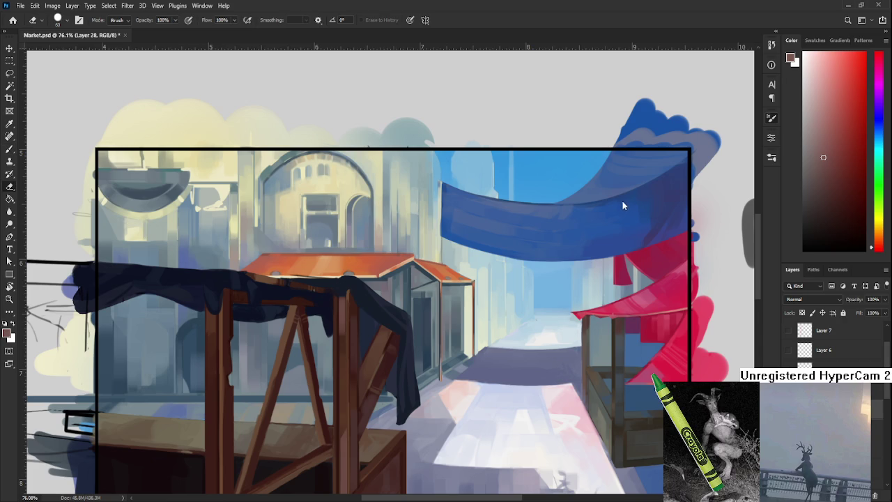
pyautogui.press('b')
pyautogui.press('e')
pyautogui.press('b')
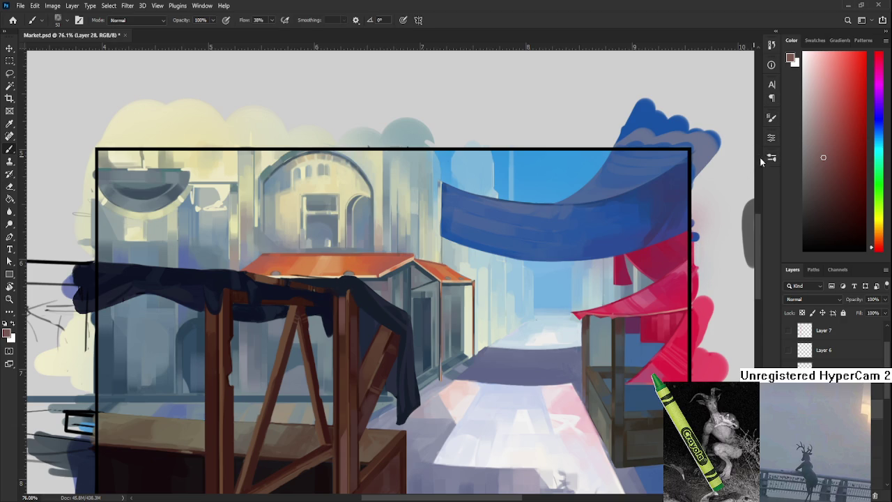
pyautogui.press('e')
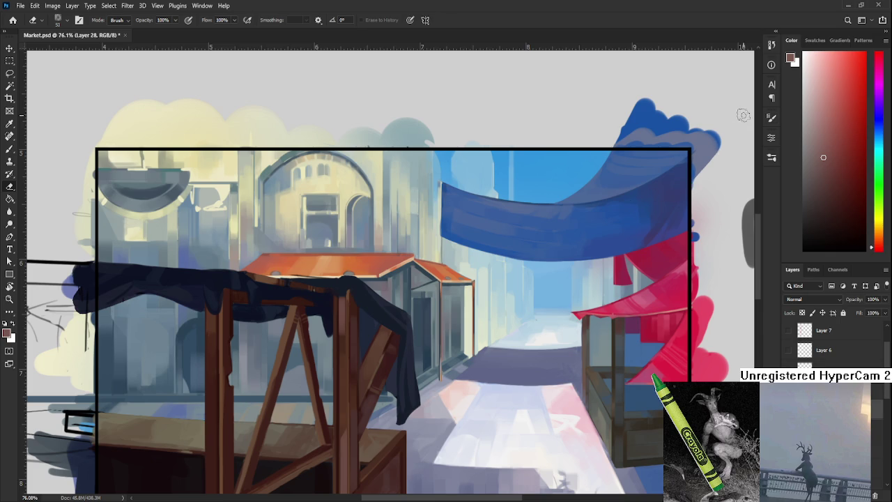
# Zoom and pan across the stall, then shrink the eraser to about half size.
pyautogui.scroll(2, 414, 344)
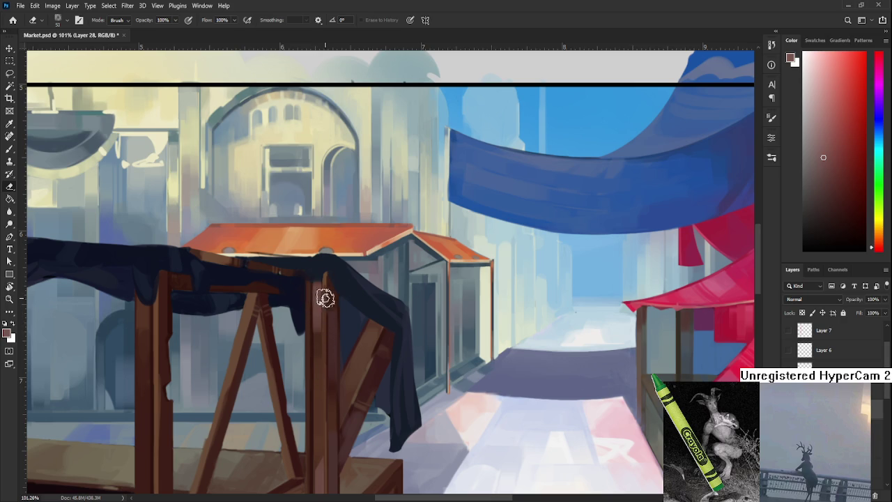
pyautogui.moveTo(316, 313); pyautogui.dragTo(326, 331)
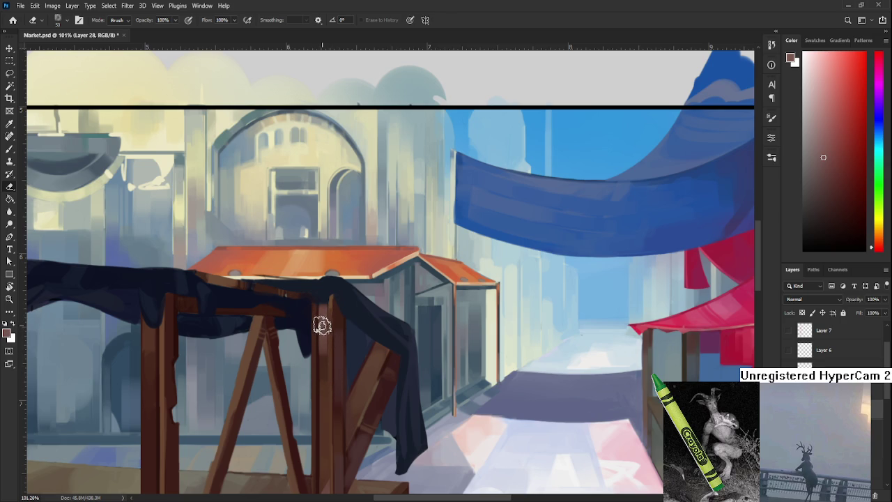
pyautogui.moveTo(323, 332); pyautogui.dragTo(368, 339)
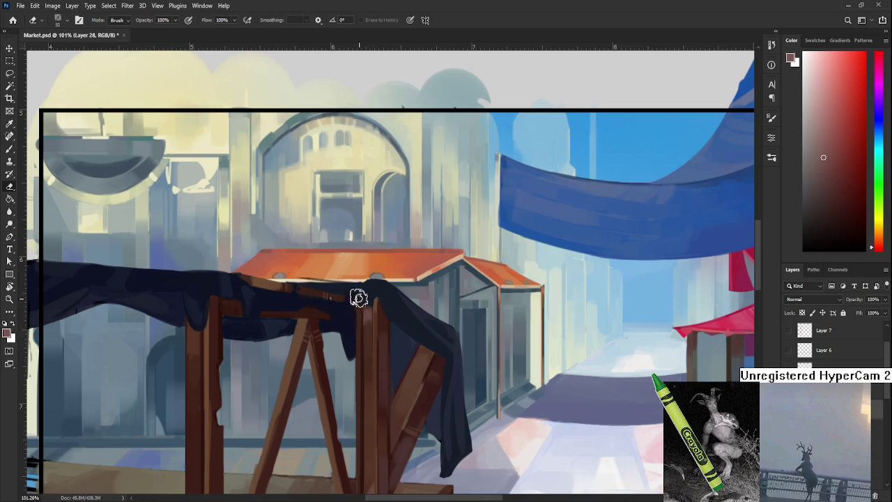
pyautogui.scroll(-5, 386, 391)
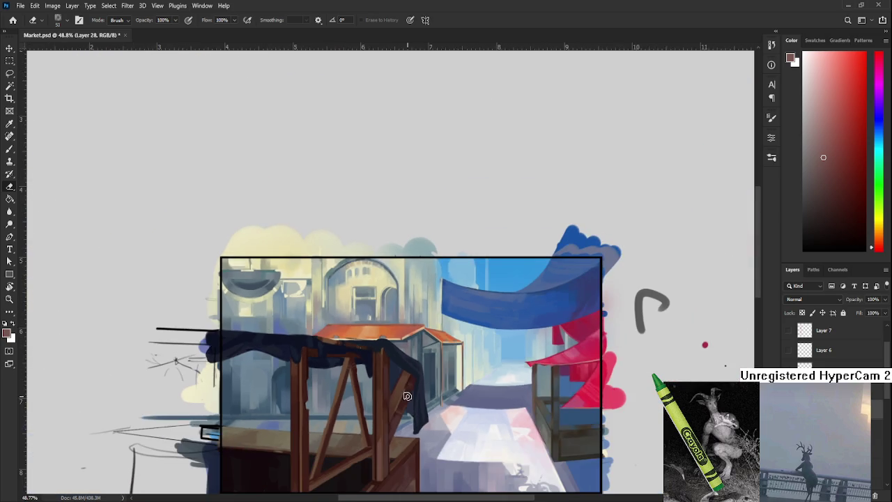
pyautogui.scroll(4, 414, 382)
pyautogui.scroll(-4, 414, 382)
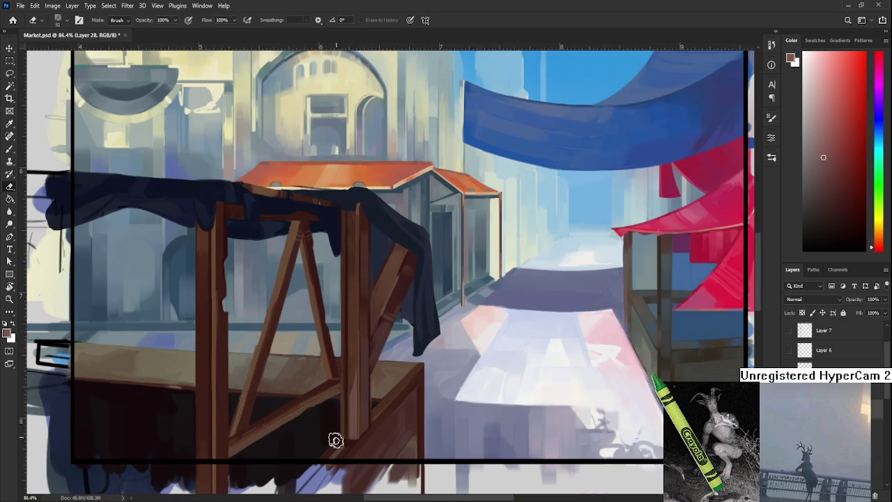
pyautogui.scroll(2, 367, 406)
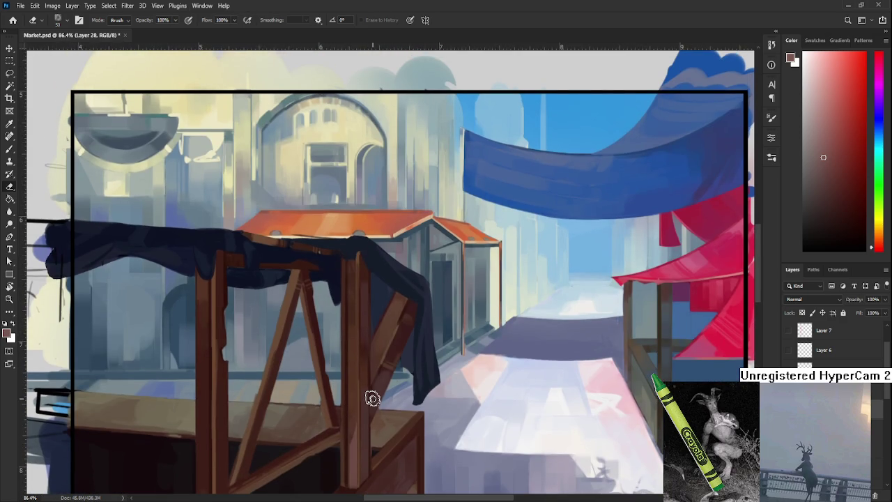
pyautogui.scroll(-3, 370, 397)
pyautogui.scroll(2, 359, 411)
pyautogui.scroll(1, 358, 408)
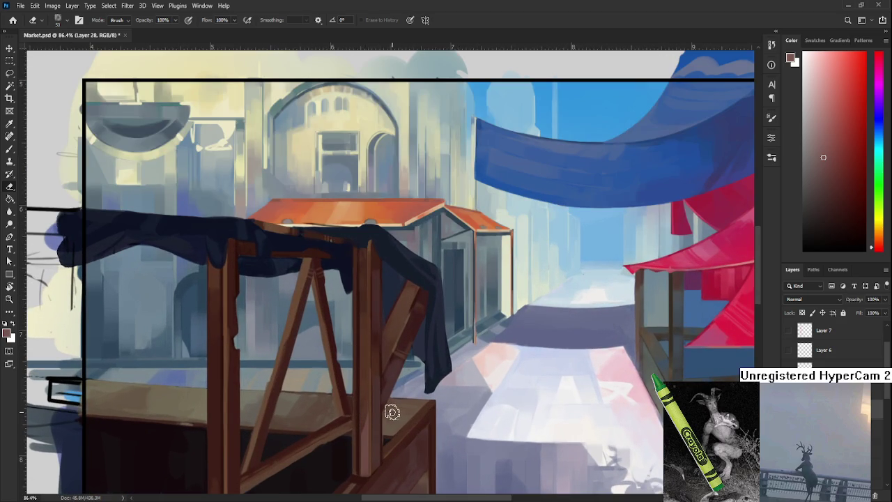
pyautogui.scroll(2, 385, 423)
pyautogui.scroll(-1, 367, 444)
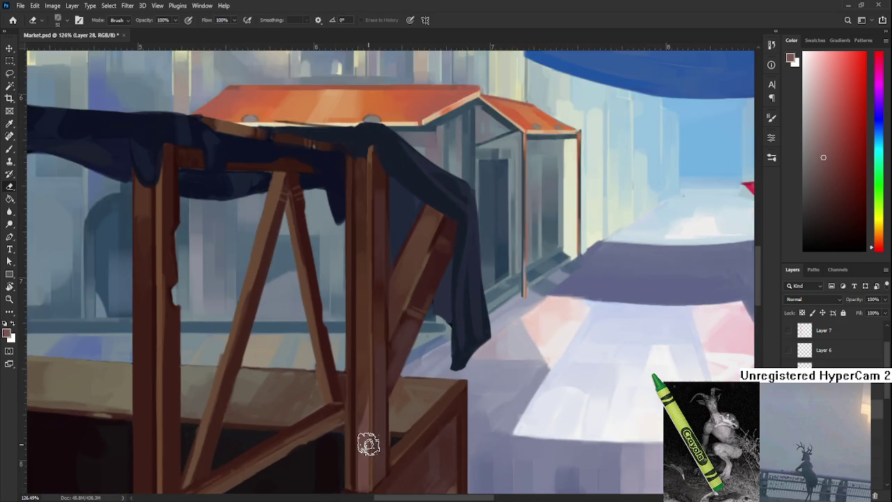
pyautogui.scroll(-1, 368, 442)
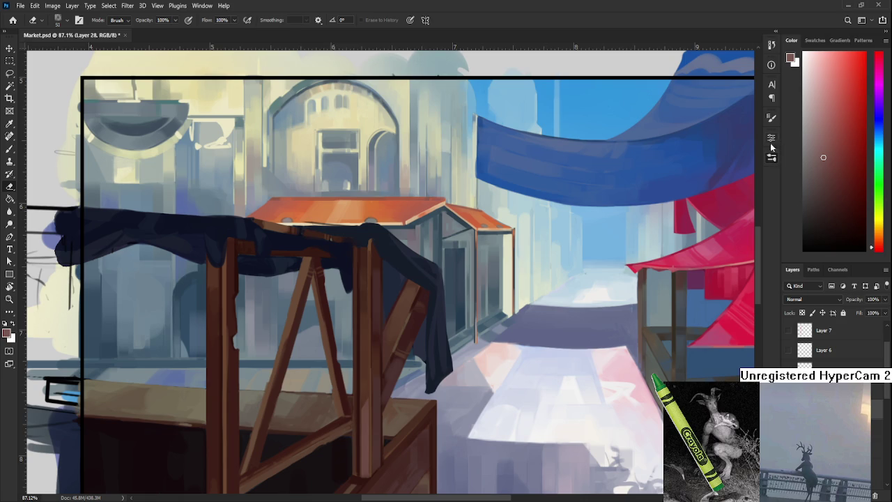
pyautogui.press('[')
pyautogui.press('[')
pyautogui.press('[')
# Reset colours to default black and double the brush size while viewing the front post.
pyautogui.scroll(2, 400, 319)
pyautogui.moveTo(400, 318)
pyautogui.mouseDown()
pyautogui.moveTo(332, 343)
pyautogui.moveTo(325, 313)
pyautogui.mouseUp()
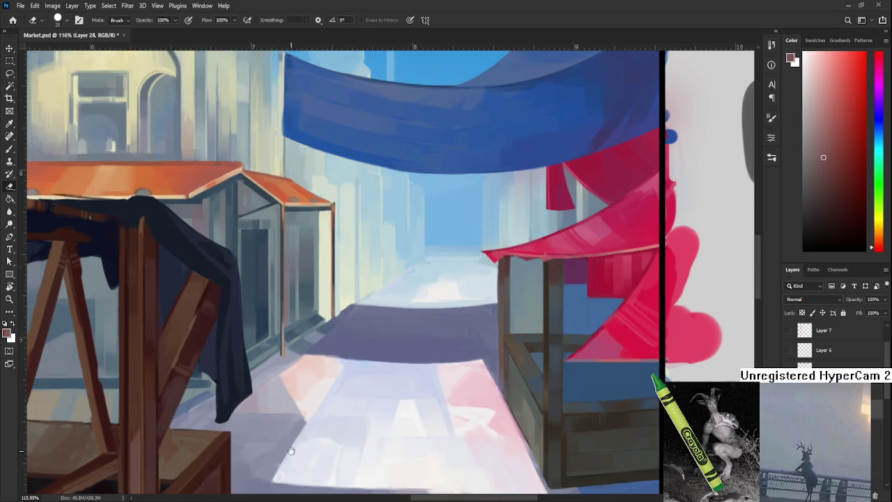
pyautogui.moveTo(349, 423); pyautogui.dragTo(141, 492)
pyautogui.press('d')
pyautogui.press('b')
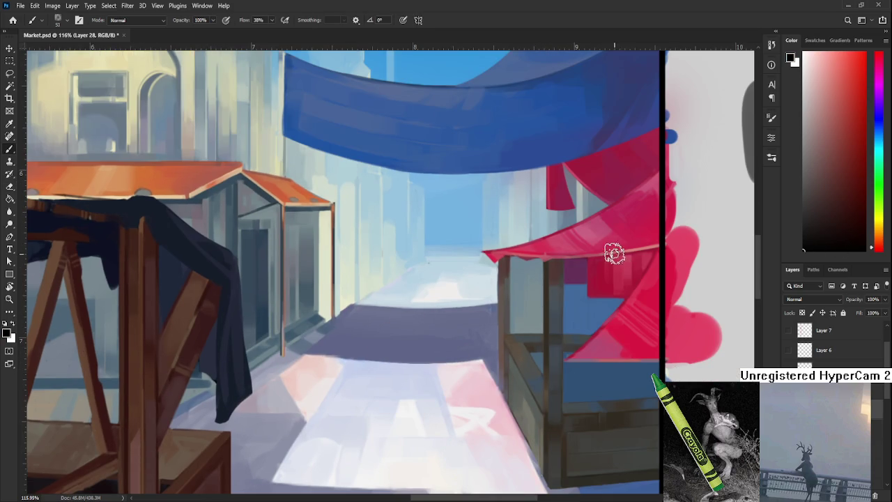
pyautogui.press('e')
pyautogui.press('b')
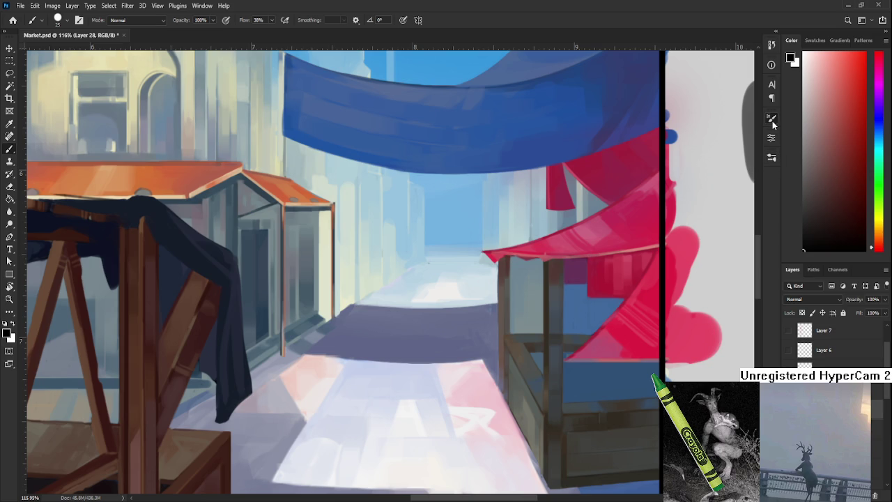
pyautogui.press(']')
# Sketch a small circle figure on the street, then erase it again.
pyautogui.scroll(-2, 469, 342)
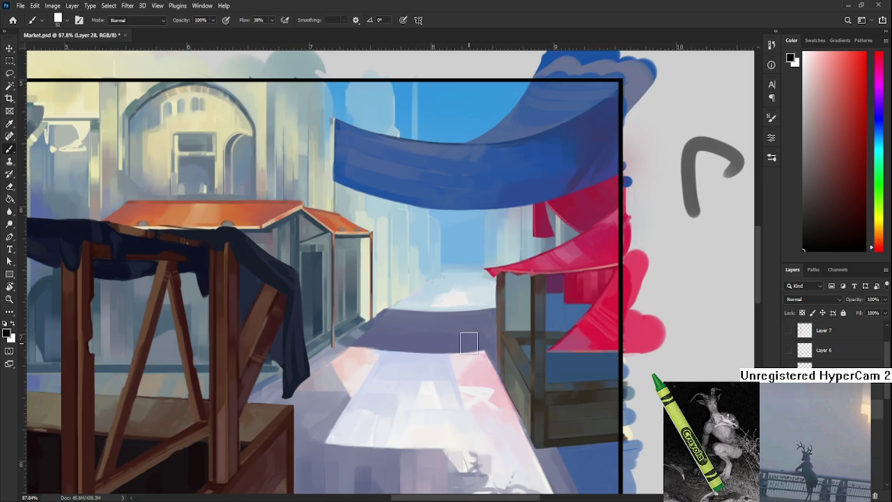
pyautogui.moveTo(469, 343); pyautogui.dragTo(349, 348)
pyautogui.moveTo(398, 374)
pyautogui.mouseDown()
pyautogui.moveTo(349, 361)
pyautogui.moveTo(362, 341)
pyautogui.moveTo(397, 332)
pyautogui.mouseUp()
pyautogui.press('e')
pyautogui.press('b')
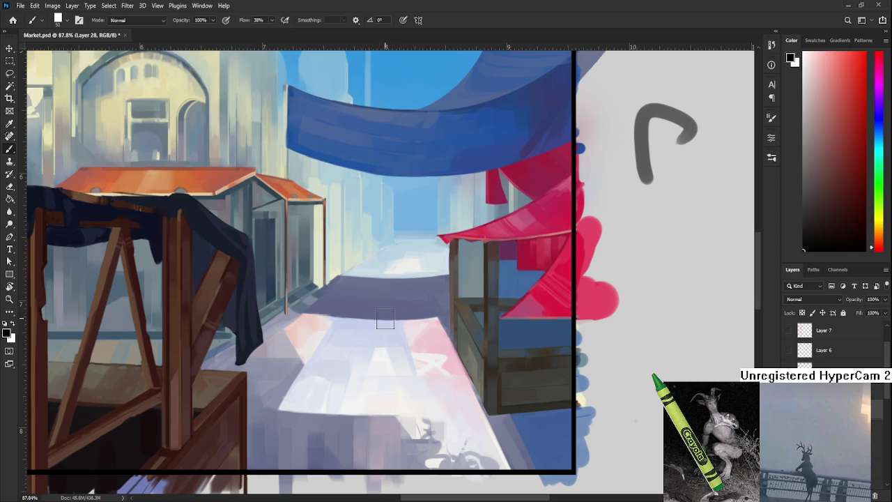
pyautogui.moveTo(381, 329)
pyautogui.mouseDown()
pyautogui.moveTo(398, 338)
pyautogui.moveTo(387, 390)
pyautogui.mouseUp()
pyautogui.hotkey('ctrl', 'z')
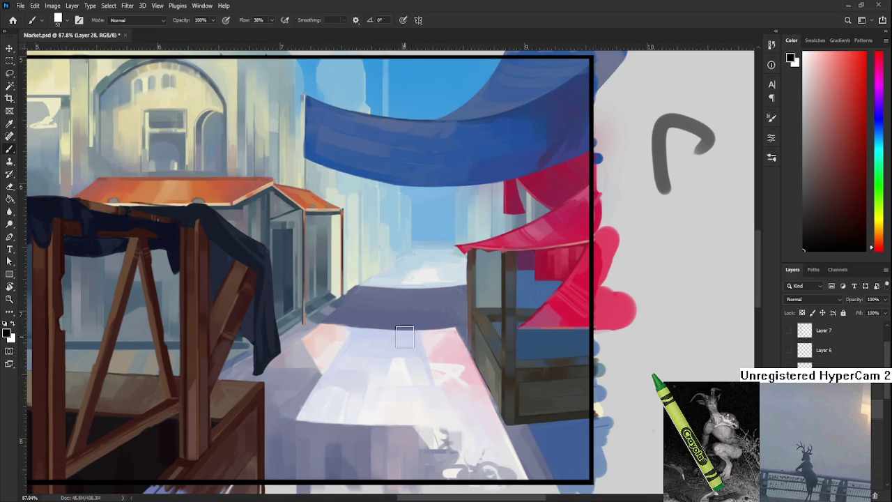
pyautogui.moveTo(376, 362); pyautogui.dragTo(399, 372)
pyautogui.press('e')
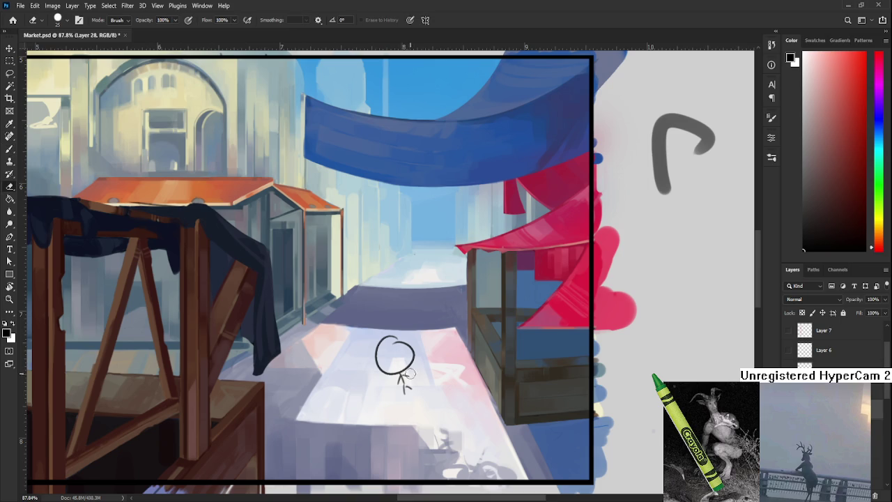
pyautogui.moveTo(399, 374)
pyautogui.mouseDown()
pyautogui.moveTo(404, 361)
pyautogui.moveTo(401, 388)
pyautogui.mouseUp()
pyautogui.hotkey('ctrl', 'z')
pyautogui.hotkey('ctrl', 'z')
pyautogui.moveTo(395, 334)
pyautogui.mouseDown()
pyautogui.moveTo(393, 350)
pyautogui.moveTo(408, 374)
pyautogui.moveTo(389, 341)
pyautogui.mouseUp()
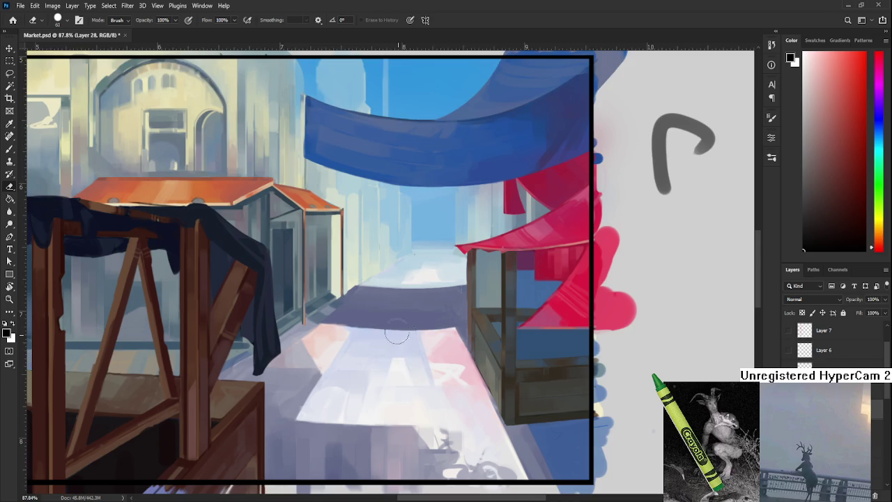
# Trim and refine the left edge of the wooden post with a smaller eraser.
pyautogui.moveTo(405, 371); pyautogui.dragTo(444, 309)
pyautogui.scroll(-3, 438, 309)
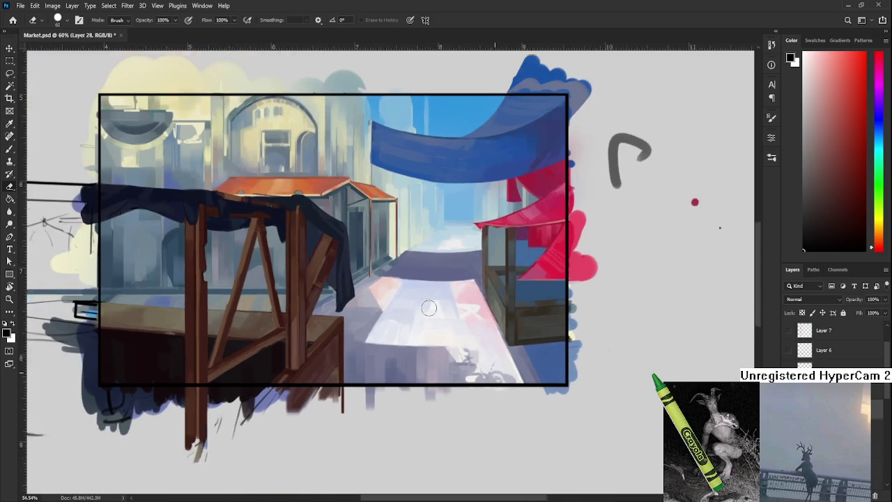
pyautogui.scroll(3, 379, 328)
pyautogui.scroll(2, 360, 324)
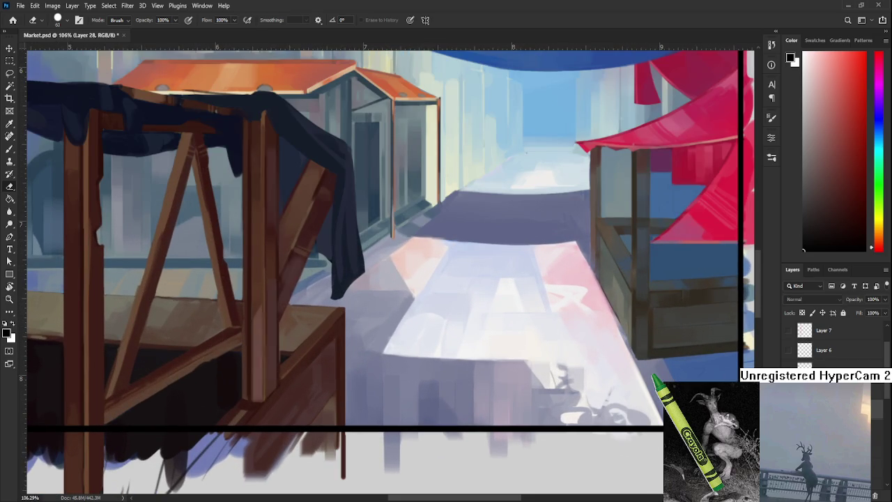
pyautogui.moveTo(251, 315); pyautogui.dragTo(286, 325)
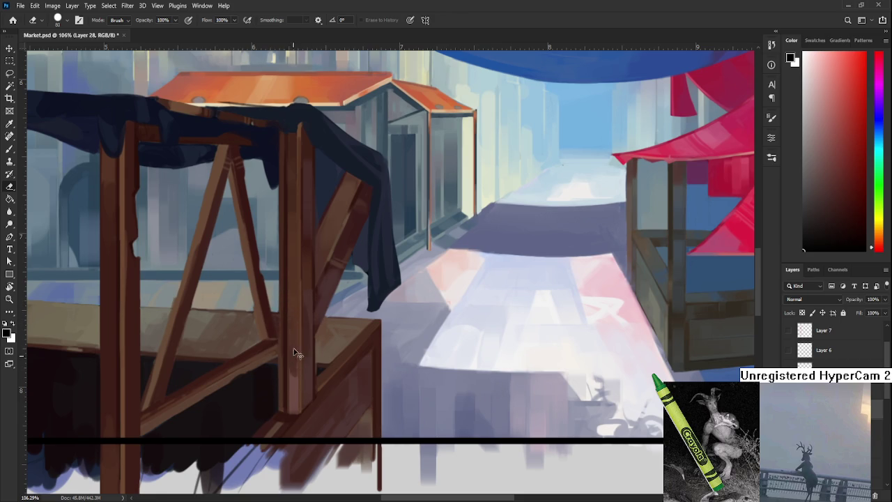
pyautogui.press('[')
pyautogui.press('[')
pyautogui.press('[')
pyautogui.press('[')
pyautogui.press('[')
pyautogui.press('[')
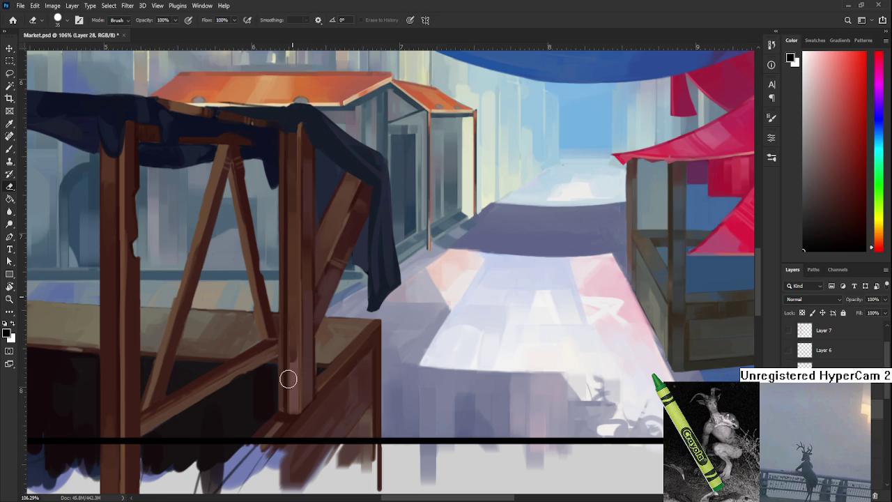
pyautogui.moveTo(285, 321); pyautogui.dragTo(282, 387)
pyautogui.moveTo(281, 351)
pyautogui.mouseDown()
pyautogui.moveTo(288, 374)
pyautogui.moveTo(295, 305)
pyautogui.moveTo(293, 320)
pyautogui.mouseUp()
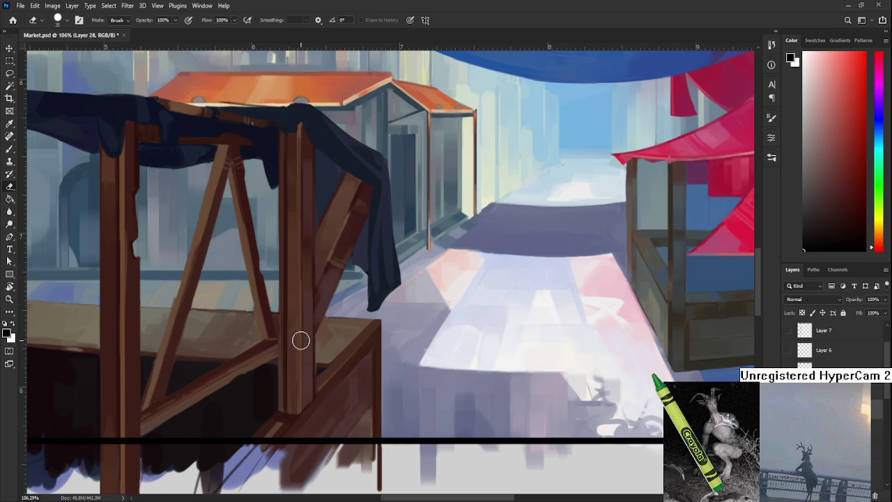
# At 50% opacity, sample the post's reddish brown and paint darker shading down it.
pyautogui.press('b')
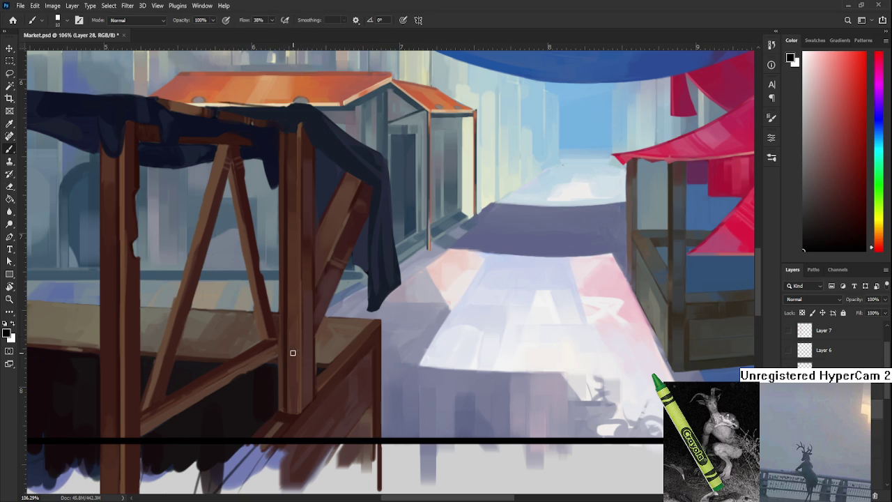
pyautogui.press('e')
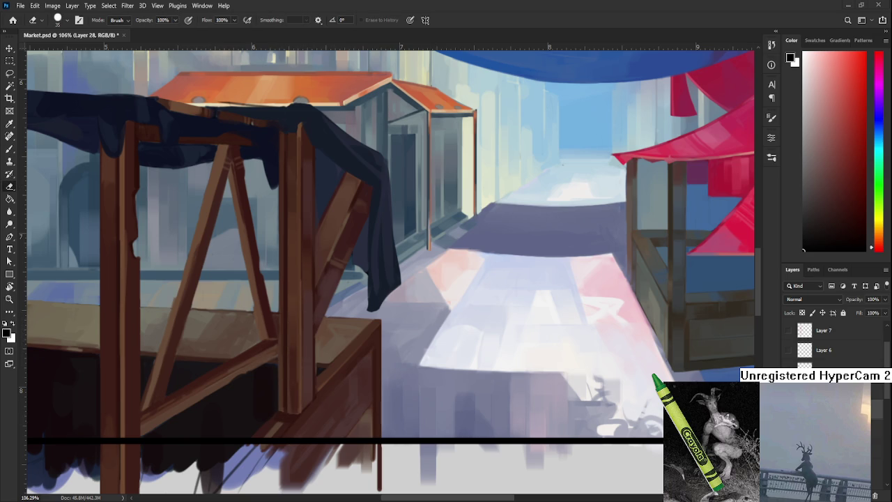
pyautogui.press('5')
pyautogui.press('2')
pyautogui.press('b')
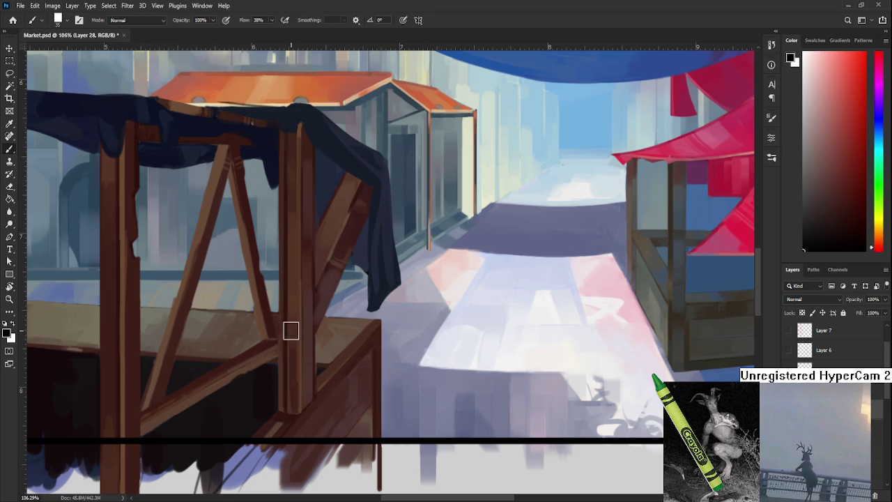
pyautogui.keyDown('alt'); pyautogui.click(309, 339); pyautogui.keyUp('alt')
pyautogui.moveTo(293, 342); pyautogui.dragTo(293, 401)
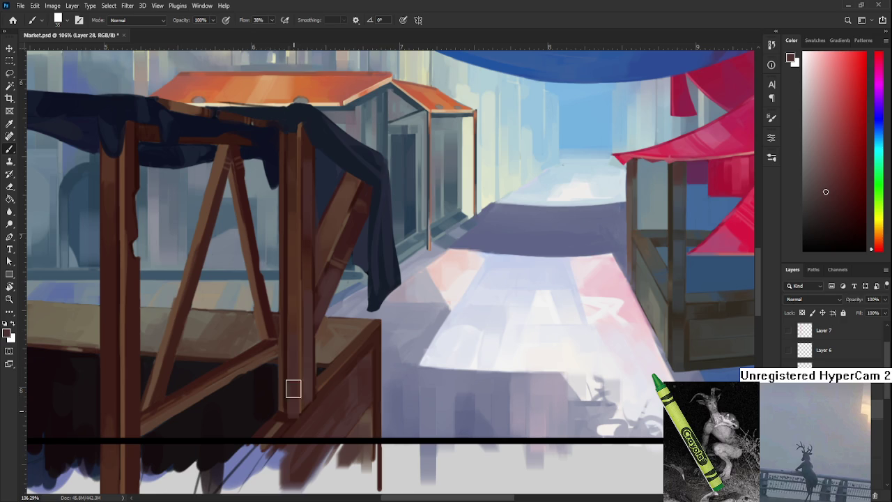
pyautogui.moveTo(294, 338)
pyautogui.mouseDown()
pyautogui.moveTo(293, 328)
pyautogui.moveTo(292, 408)
pyautogui.mouseUp()
# Return to the Eraser and recentre the whole painting in view.
pyautogui.press('e')
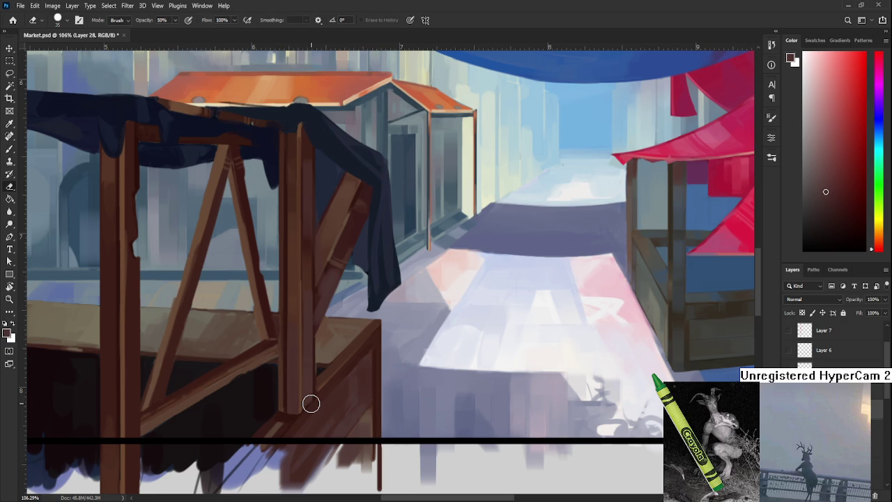
pyautogui.moveTo(325, 355)
pyautogui.mouseDown()
pyautogui.moveTo(325, 315)
pyautogui.moveTo(332, 351)
pyautogui.mouseUp()
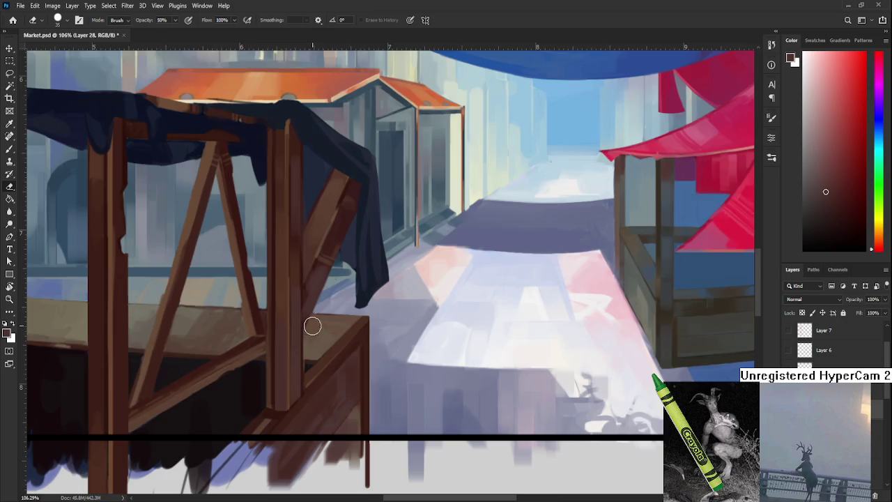
pyautogui.scroll(-5, 312, 326)
pyautogui.scroll(6, 314, 317)
pyautogui.scroll(-2, 317, 309)
pyautogui.scroll(-5, 317, 309)
pyautogui.scroll(3, 317, 309)
pyautogui.moveTo(504, 355); pyautogui.dragTo(427, 410)
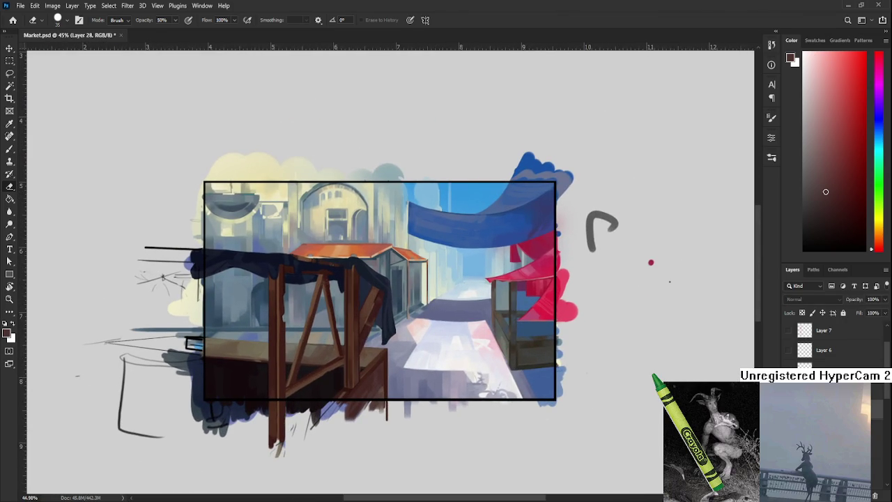
pyautogui.scroll(1, 359, 348)
pyautogui.scroll(3, 353, 376)
pyautogui.scroll(2, 388, 339)
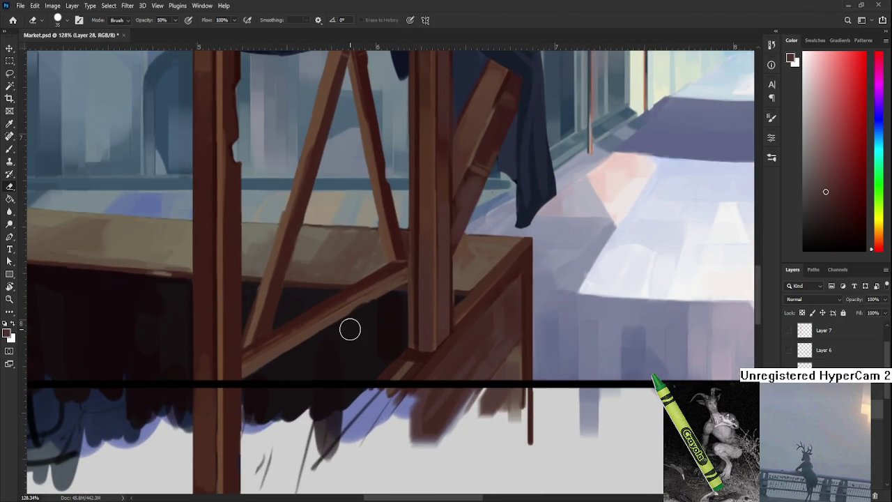
# Sample a series of orange and reddish browns from the beam at the lower table corner.
pyautogui.press('b')
pyautogui.moveTo(359, 338); pyautogui.dragTo(314, 309)
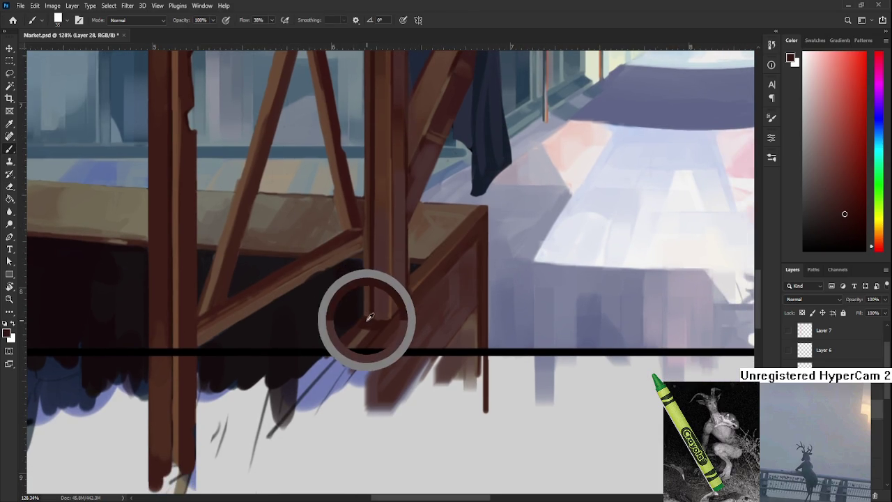
pyautogui.keyDown('alt'); pyautogui.click(361, 330); pyautogui.keyUp('alt')
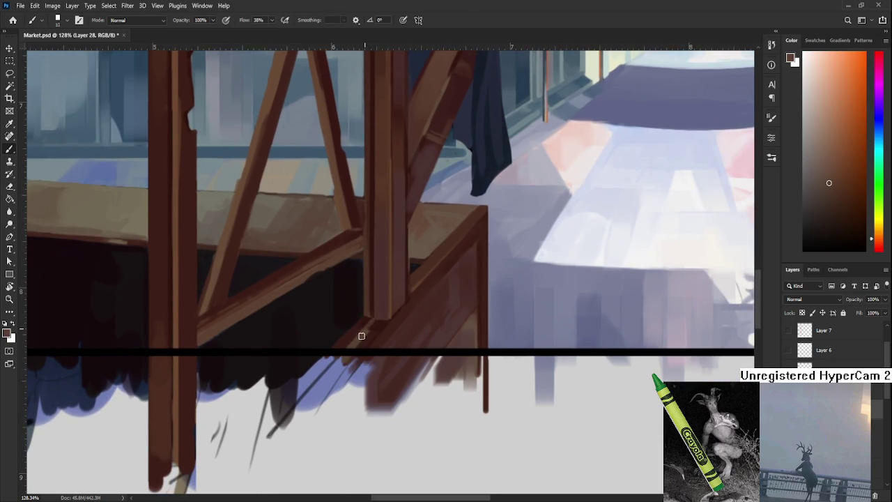
pyautogui.keyDown('alt'); pyautogui.click(373, 319); pyautogui.keyUp('alt')
pyautogui.keyDown('alt'); pyautogui.click(382, 324); pyautogui.keyUp('alt')
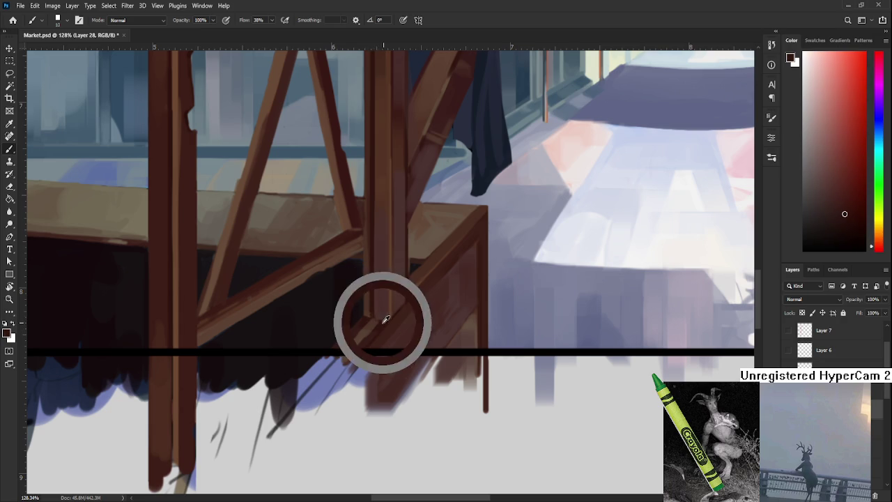
pyautogui.keyDown('alt'); pyautogui.click(380, 319); pyautogui.keyUp('alt')
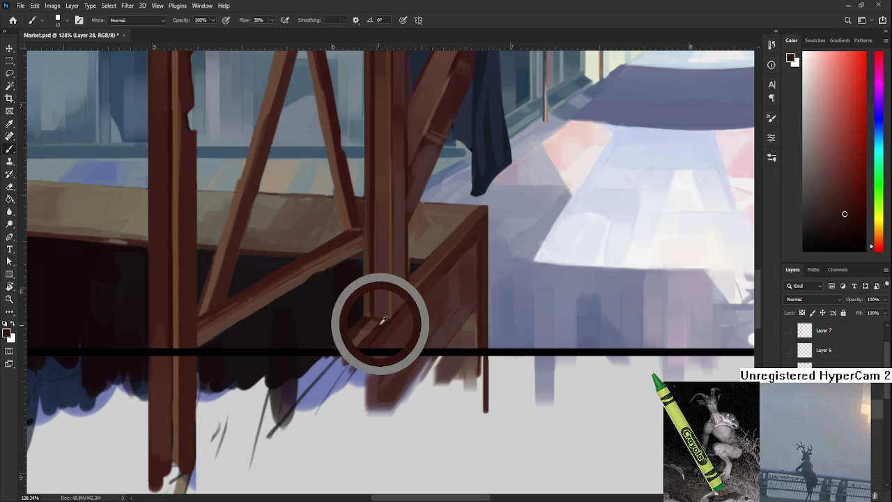
pyautogui.keyDown('alt'); pyautogui.click(366, 324); pyautogui.keyUp('alt')
pyautogui.moveTo(363, 323); pyautogui.dragTo(360, 323)
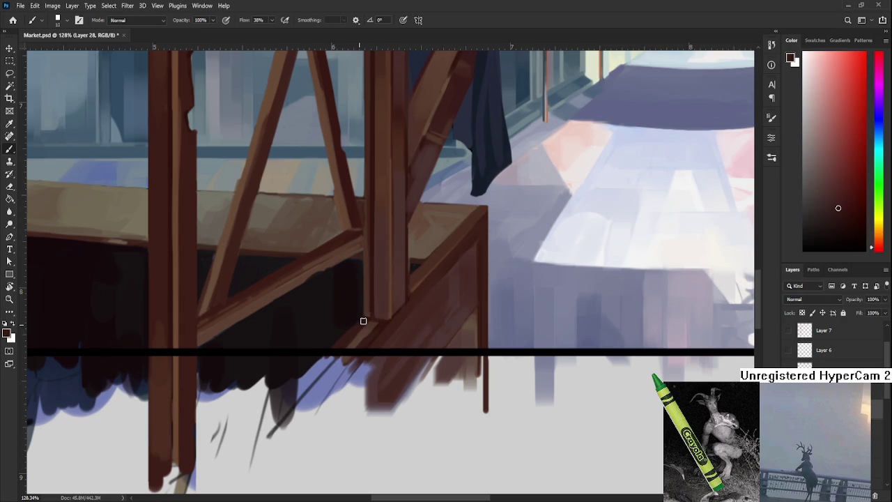
pyautogui.keyDown('alt'); pyautogui.click(362, 322); pyautogui.keyUp('alt')
pyautogui.keyDown('alt'); pyautogui.click(373, 319); pyautogui.keyUp('alt')
pyautogui.keyDown('alt'); pyautogui.click(375, 321); pyautogui.keyUp('alt')
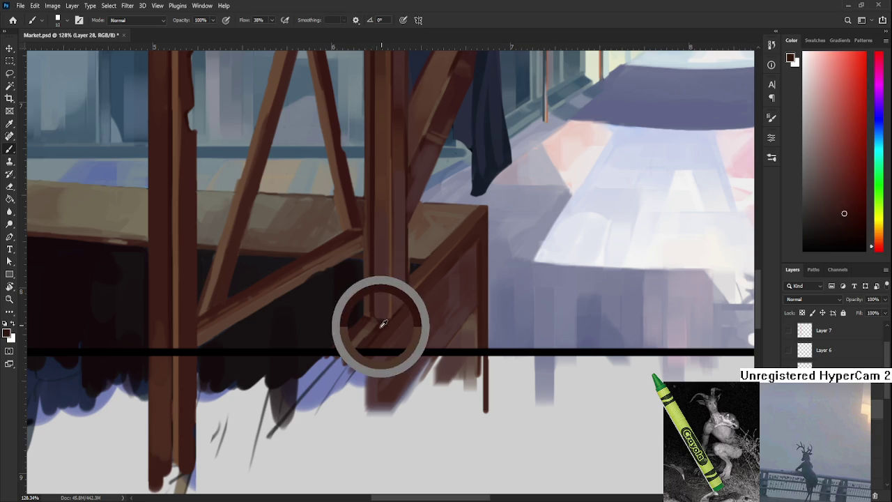
pyautogui.keyDown('alt'); pyautogui.click(377, 322); pyautogui.keyUp('alt')
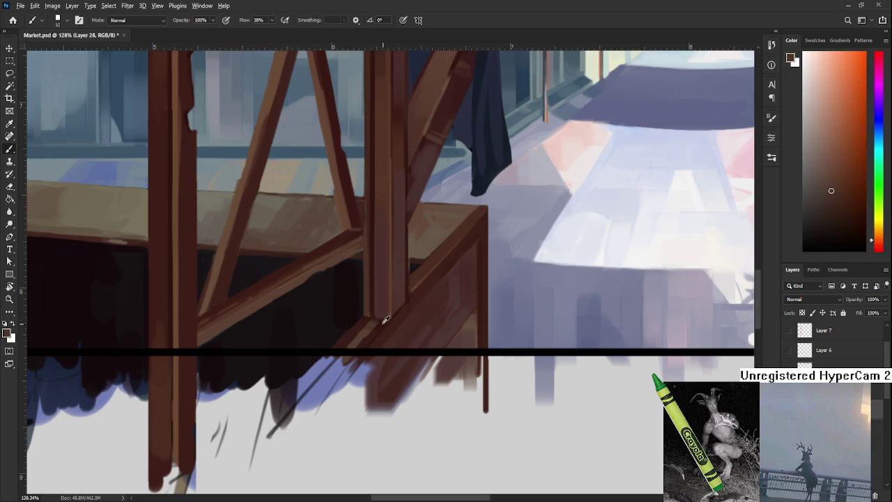
pyautogui.keyDown('alt'); pyautogui.click(382, 322); pyautogui.keyUp('alt')
pyautogui.keyDown('alt'); pyautogui.click(370, 321); pyautogui.keyUp('alt')
pyautogui.keyDown('alt'); pyautogui.click(371, 333); pyautogui.keyUp('alt')
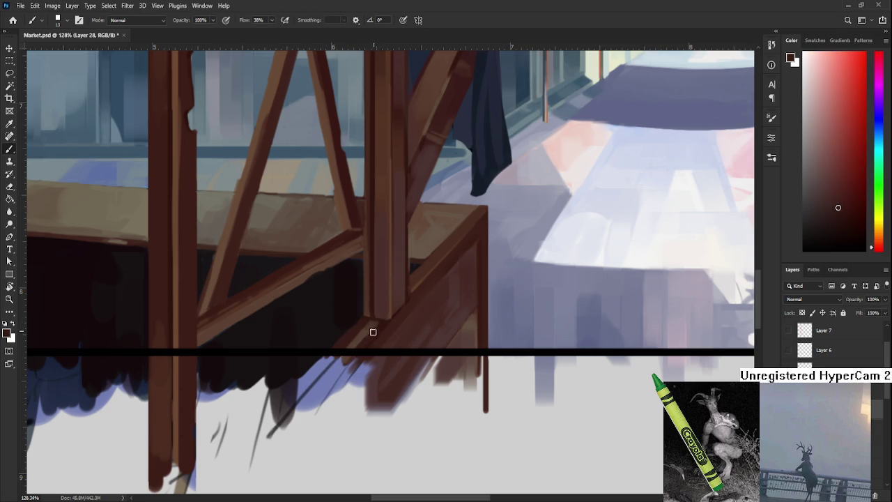
pyautogui.keyDown('alt'); pyautogui.click(359, 342); pyautogui.keyUp('alt')
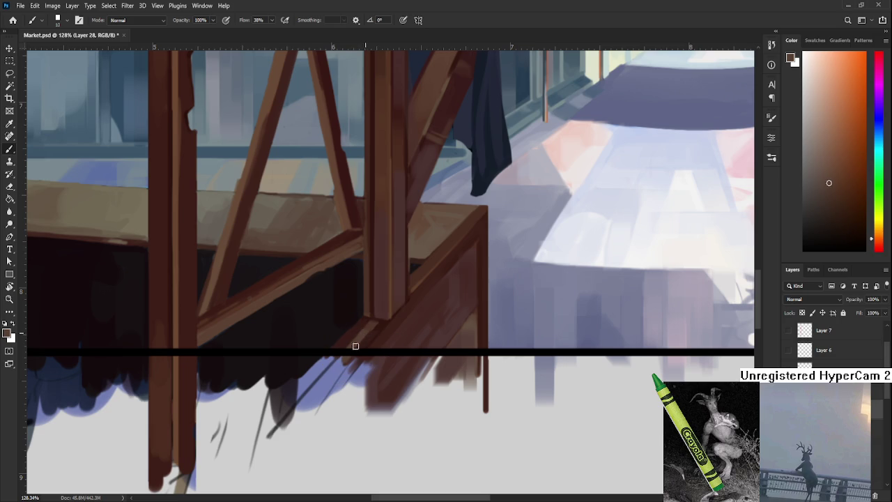
pyautogui.keyDown('alt'); pyautogui.click(360, 325); pyautogui.keyUp('alt')
# Sample a dark red-brown at the post base and paint the base darker.
pyautogui.moveTo(384, 318); pyautogui.dragTo(376, 352)
pyautogui.keyDown('alt'); pyautogui.click(341, 370); pyautogui.keyUp('alt')
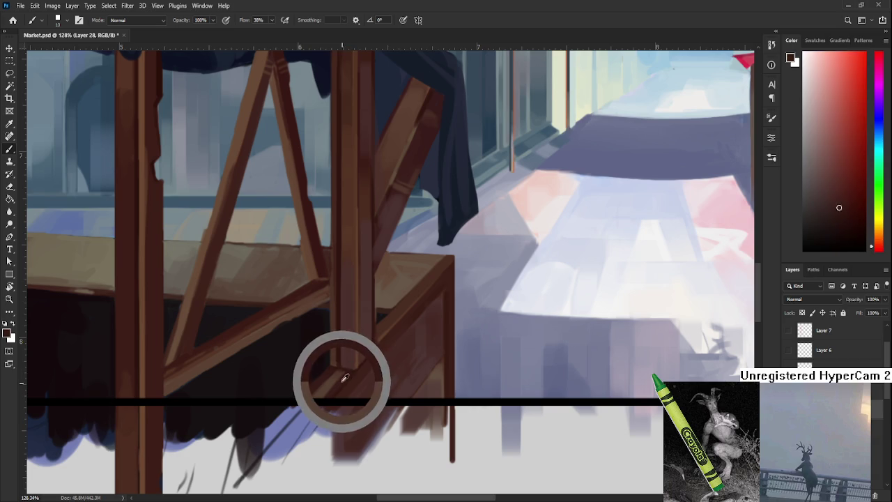
pyautogui.keyDown('alt'); pyautogui.click(347, 375); pyautogui.keyUp('alt')
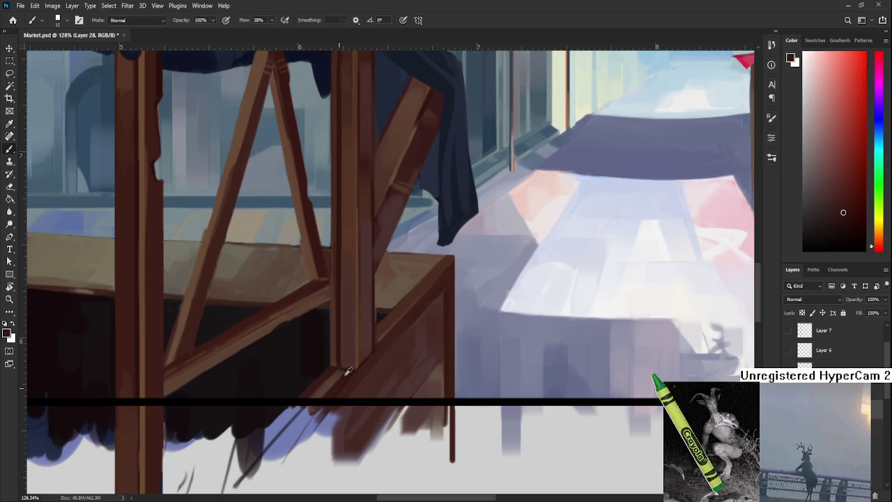
pyautogui.keyDown('alt'); pyautogui.click(345, 372); pyautogui.keyUp('alt')
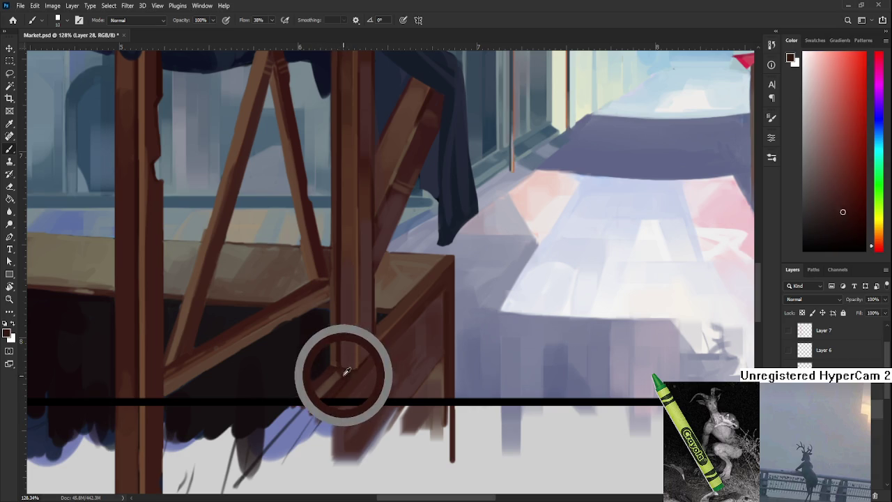
pyautogui.keyDown('alt'); pyautogui.click(344, 375); pyautogui.keyUp('alt')
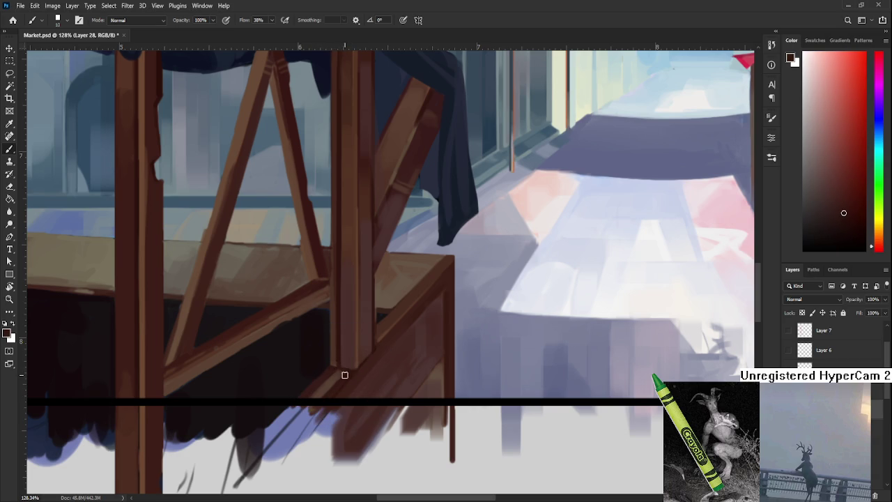
pyautogui.keyDown('alt'); pyautogui.click(345, 371); pyautogui.keyUp('alt')
pyautogui.keyDown('alt'); pyautogui.click(342, 373); pyautogui.keyUp('alt')
pyautogui.moveTo(341, 382); pyautogui.dragTo(338, 387)
# Resample browns around the post base, settling on a redder brown.
pyautogui.keyDown('alt'); pyautogui.click(321, 382); pyautogui.keyUp('alt')
pyautogui.keyDown('alt'); pyautogui.click(334, 376); pyautogui.keyUp('alt')
pyautogui.keyDown('alt'); pyautogui.click(329, 365); pyautogui.keyUp('alt')
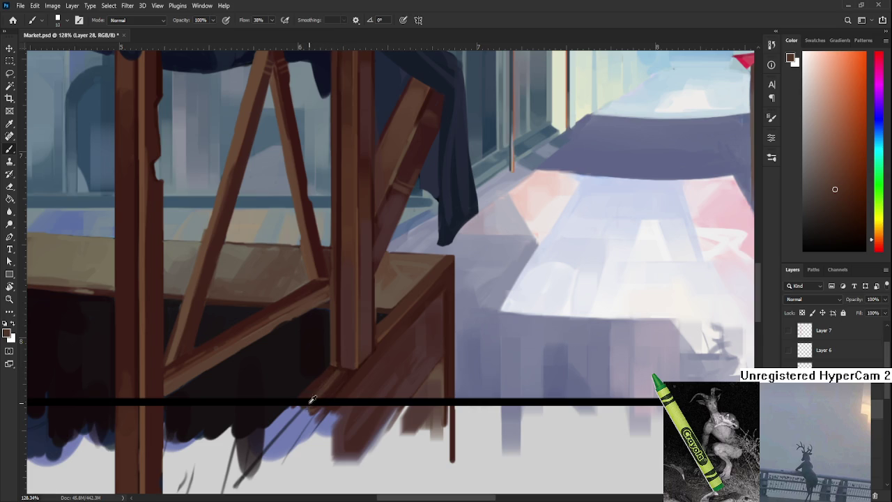
pyautogui.keyDown('alt'); pyautogui.click(321, 376); pyautogui.keyUp('alt')
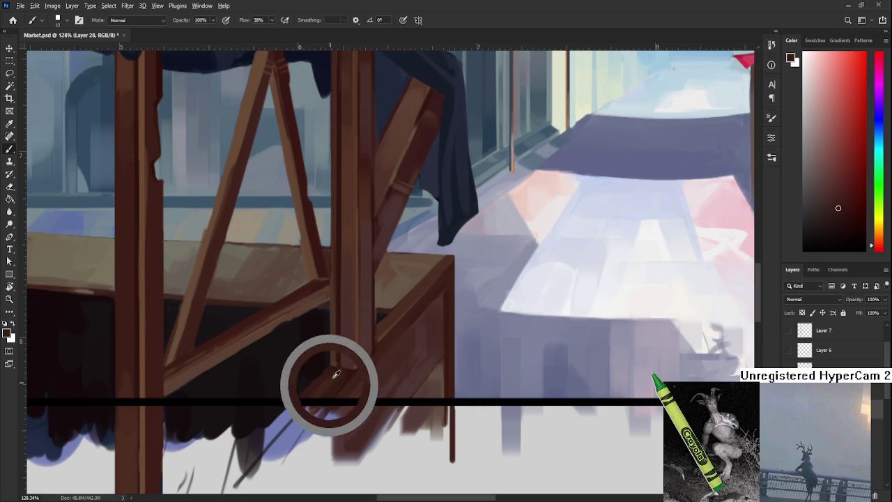
pyautogui.keyDown('alt'); pyautogui.click(334, 359); pyautogui.keyUp('alt')
pyautogui.keyDown('alt'); pyautogui.click(339, 363); pyautogui.keyUp('alt')
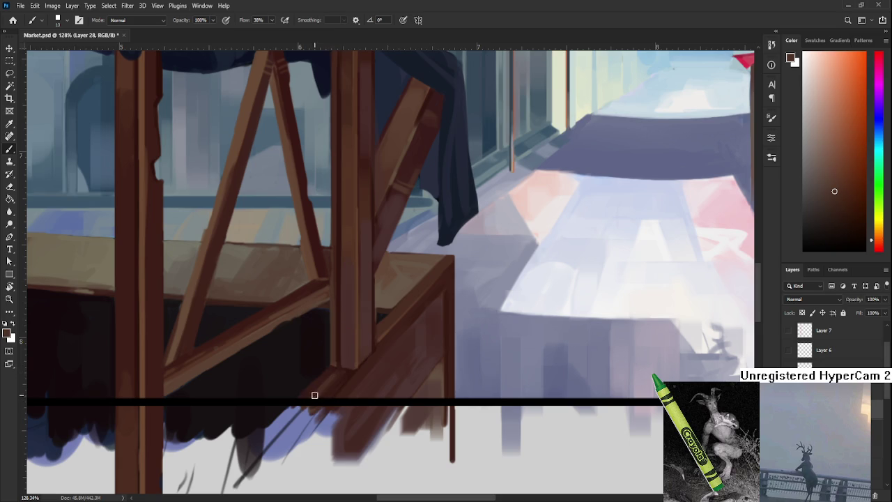
pyautogui.keyDown('alt'); pyautogui.click(329, 372); pyautogui.keyUp('alt')
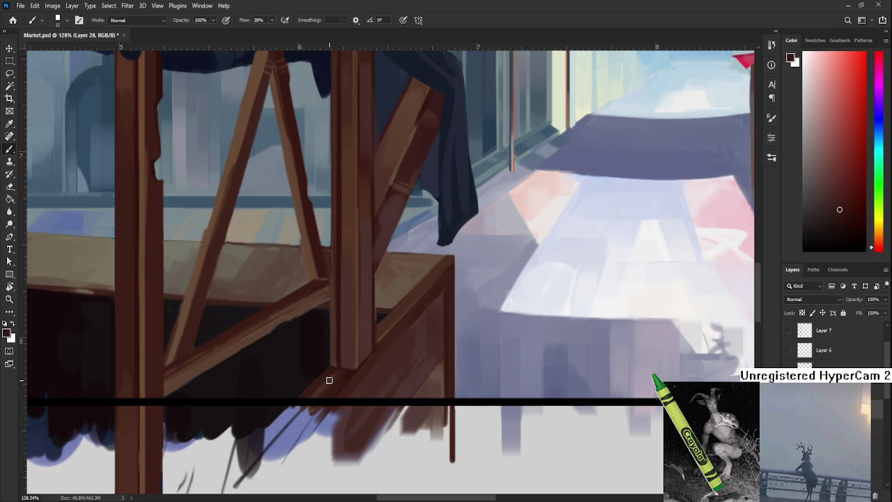
# Sample orange from the roof, then return to the lower stall with the Eraser.
pyautogui.moveTo(387, 290); pyautogui.dragTo(335, 349)
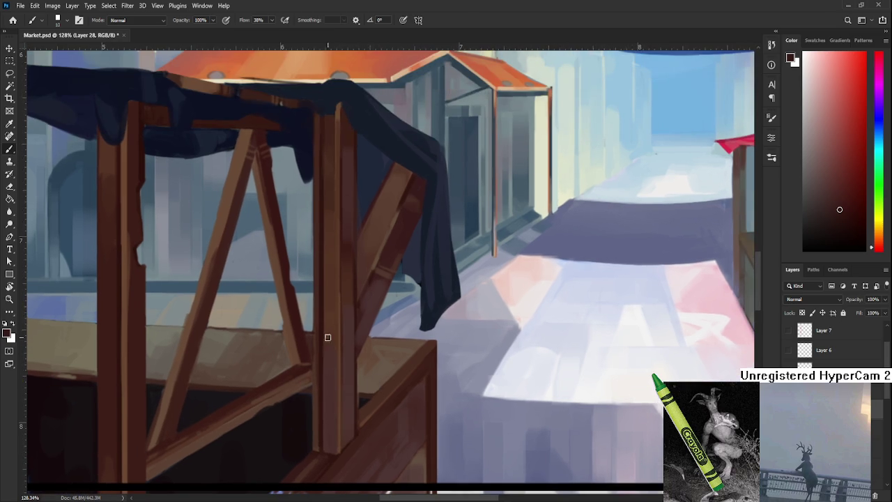
pyautogui.keyDown('alt'); pyautogui.click(350, 298); pyautogui.keyUp('alt')
pyautogui.press('e')
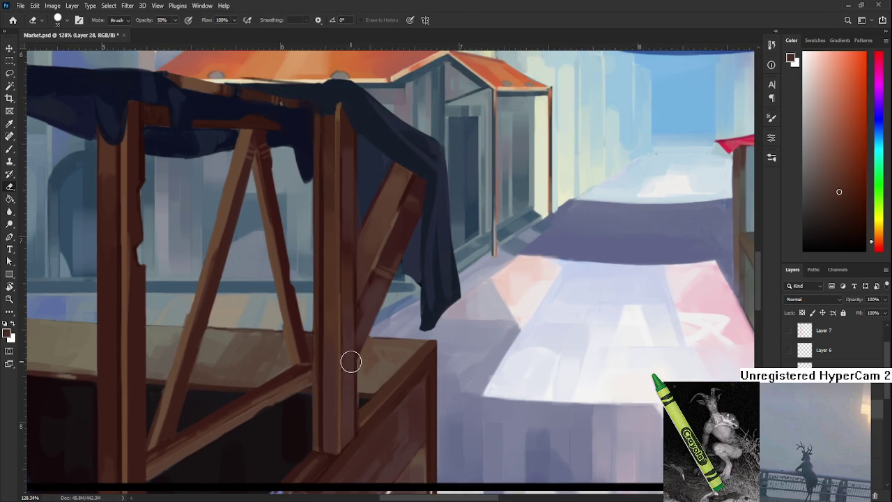
pyautogui.moveTo(346, 392); pyautogui.dragTo(414, 322)
# Sample a bluish grey and paint a light highlight along the brace's lower edge.
pyautogui.press('b')
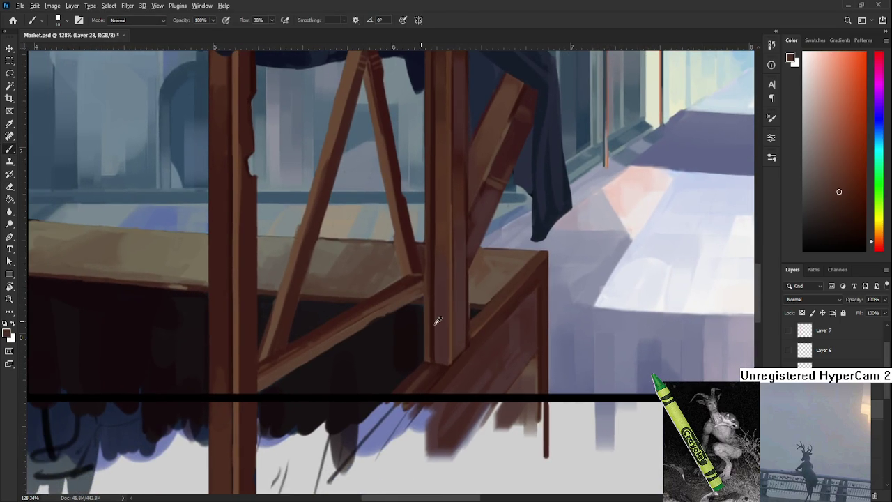
pyautogui.keyDown('alt'); pyautogui.click(460, 335); pyautogui.keyUp('alt')
pyautogui.keyDown('alt'); pyautogui.click(559, 344); pyautogui.keyUp('alt')
pyautogui.moveTo(252, 380); pyautogui.dragTo(330, 342)
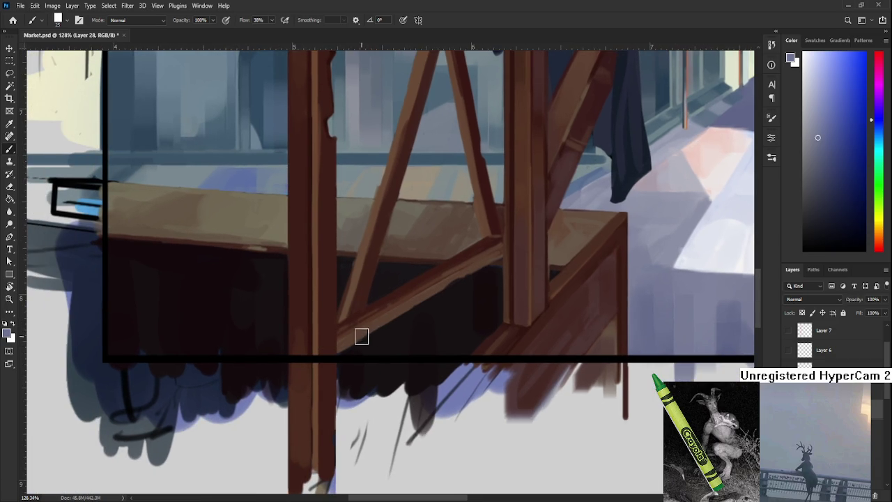
pyautogui.moveTo(338, 346); pyautogui.dragTo(401, 309)
pyautogui.hotkey('ctrl', 'z')
pyautogui.moveTo(345, 339); pyautogui.dragTo(411, 300)
pyautogui.moveTo(337, 342); pyautogui.dragTo(440, 283)
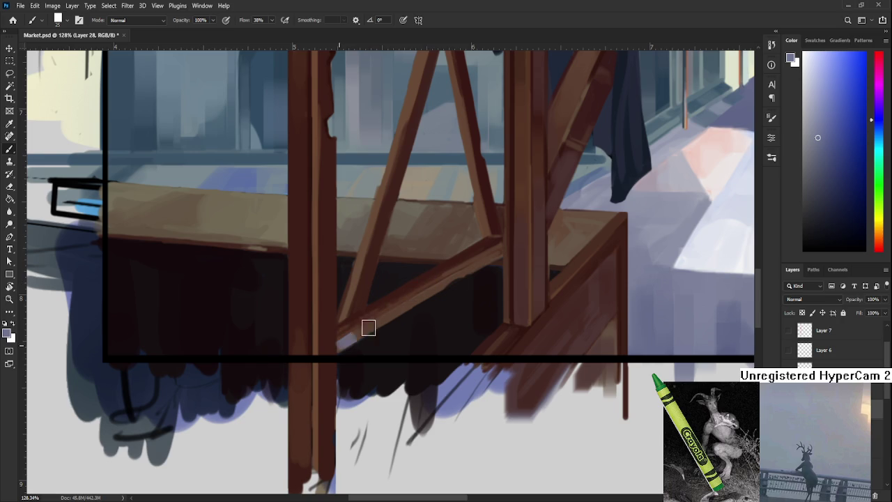
# Extend and repaint the brace highlight, then pick a muted grey-pink colour.
pyautogui.moveTo(409, 309); pyautogui.dragTo(392, 327)
pyautogui.moveTo(356, 358); pyautogui.dragTo(428, 305)
pyautogui.hotkey('ctrl', 'z')
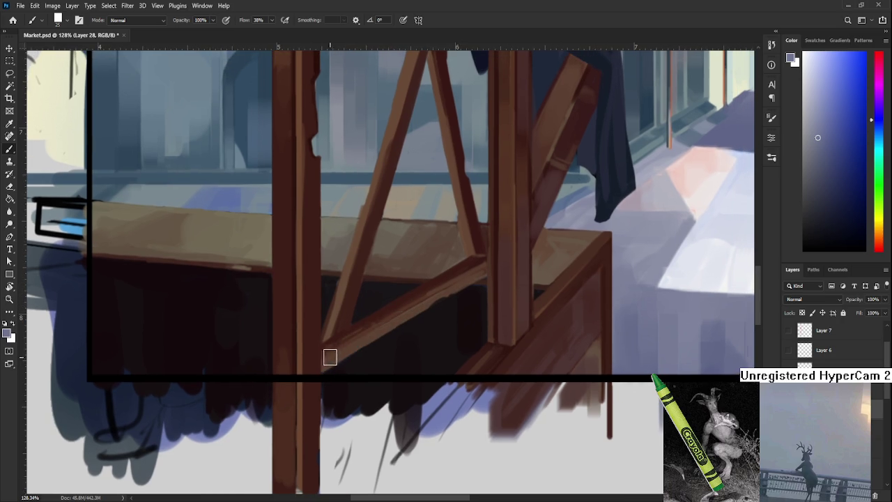
pyautogui.moveTo(322, 366); pyautogui.dragTo(418, 318)
pyautogui.press('e')
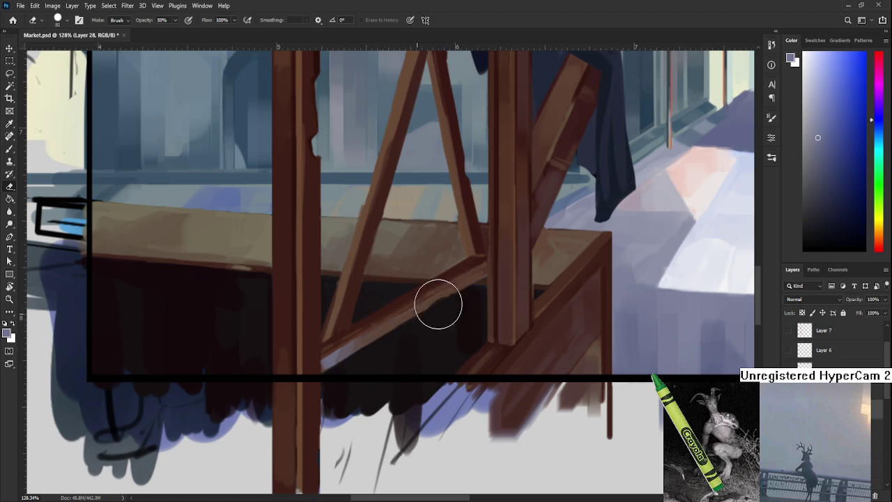
pyautogui.press('b')
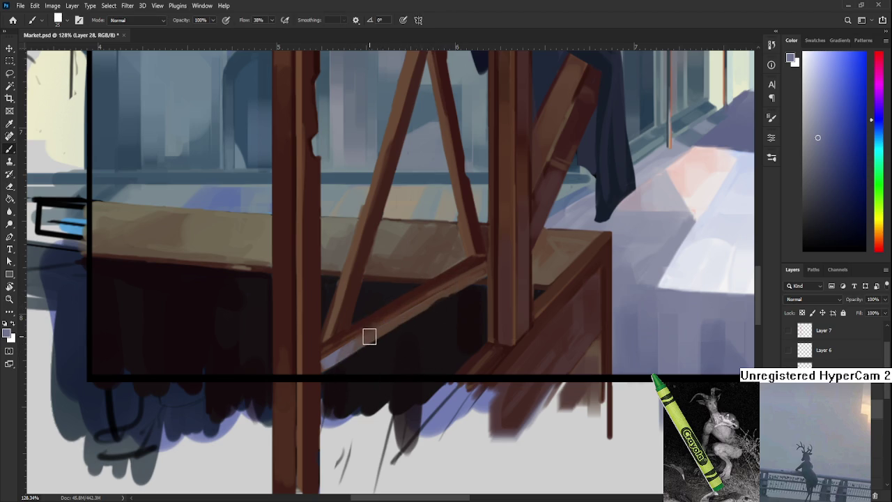
pyautogui.keyDown('alt'); pyautogui.click(354, 342); pyautogui.keyUp('alt')
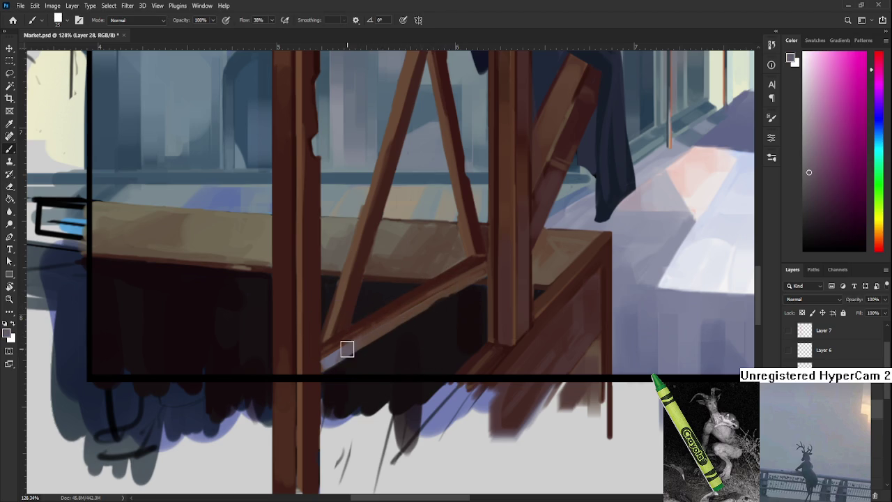
pyautogui.press('e')
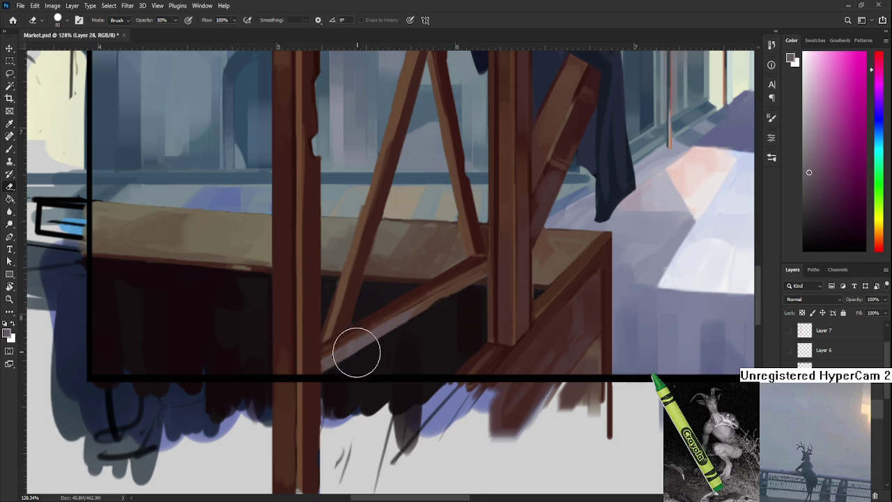
# Paint a faint light stroke under the brace near the front post.
pyautogui.scroll(3, 390, 334)
pyautogui.hscroll(3, 416, 325)
pyautogui.press('b')
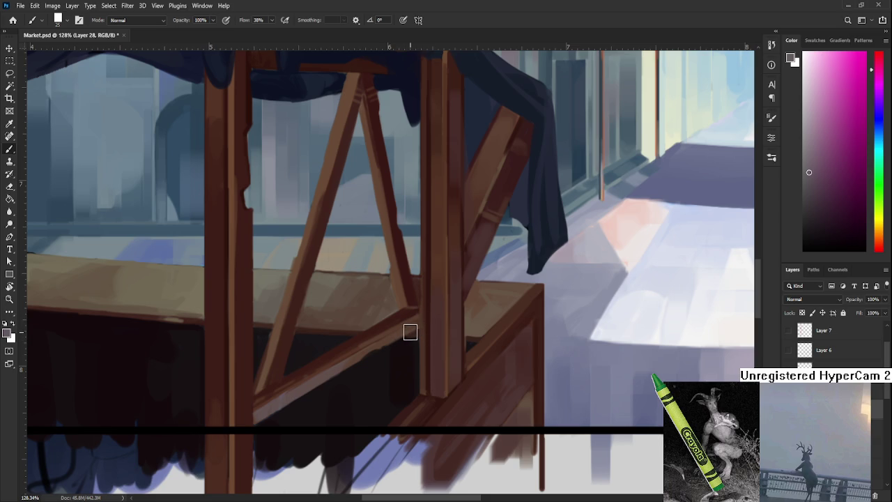
pyautogui.moveTo(395, 336); pyautogui.dragTo(413, 332)
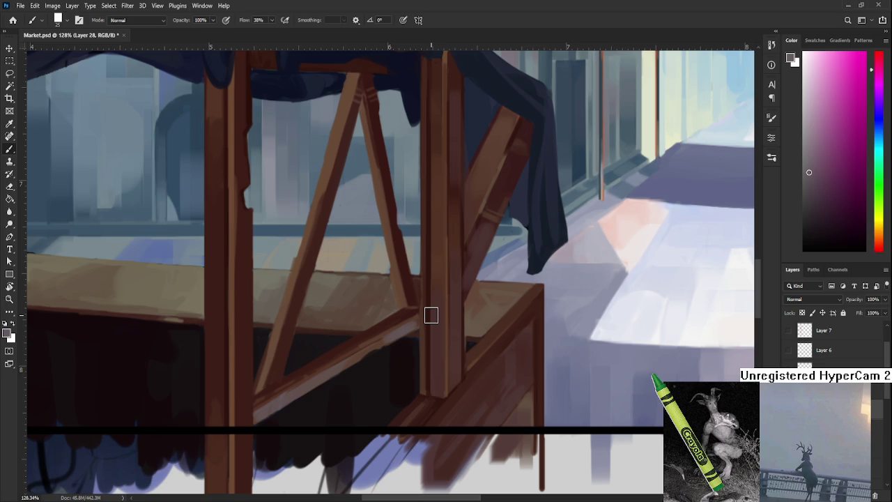
# Pan up to the upper stall and sample a dark brown-red from the wooden post.
pyautogui.press('e')
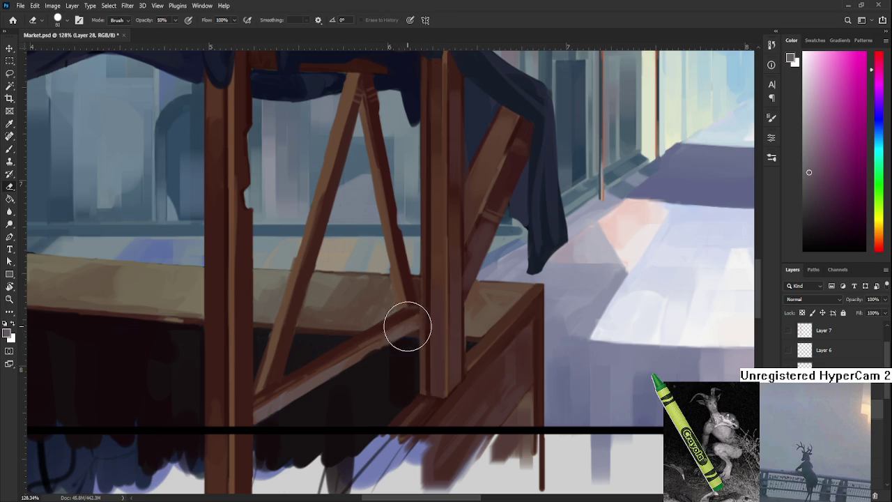
pyautogui.moveTo(419, 331); pyautogui.dragTo(351, 476)
pyautogui.press('b')
pyautogui.keyDown('alt'); pyautogui.click(354, 460); pyautogui.keyUp('alt')
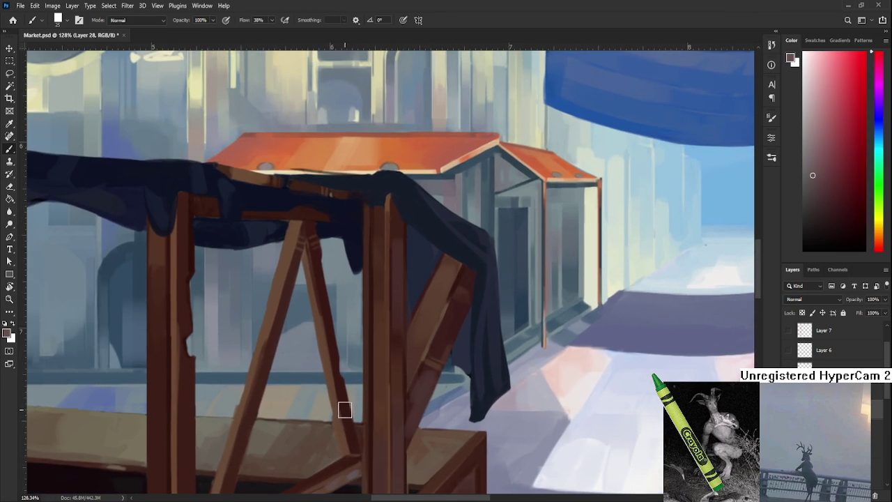
# Pan up to the top of the stall's A-shaped brace, toggling Brush and Eraser.
pyautogui.press('e')
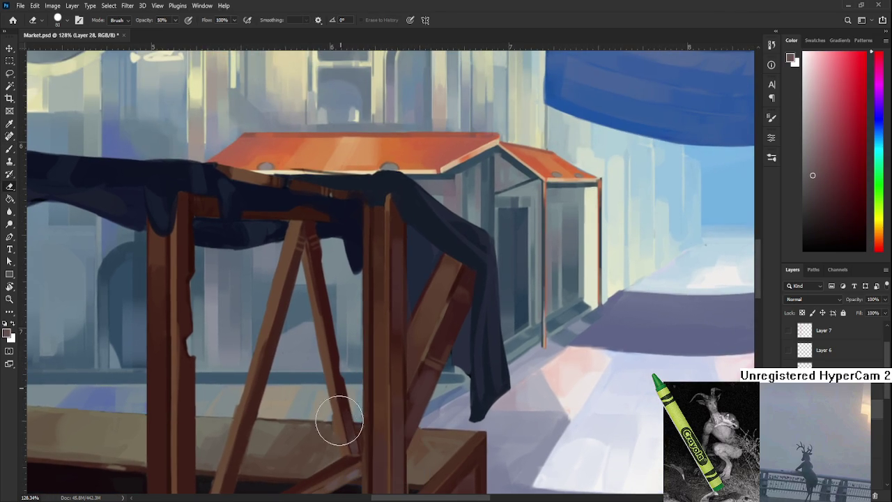
pyautogui.moveTo(346, 368); pyautogui.dragTo(342, 454)
pyautogui.press('b')
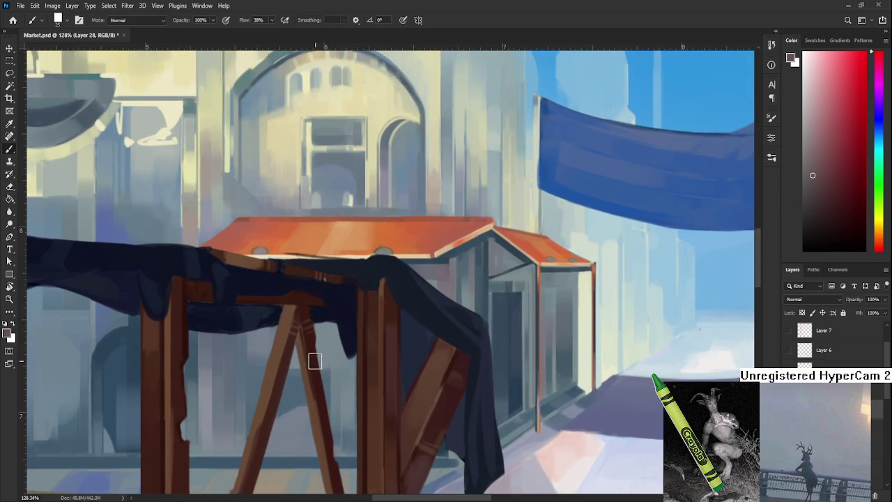
pyautogui.press('e')
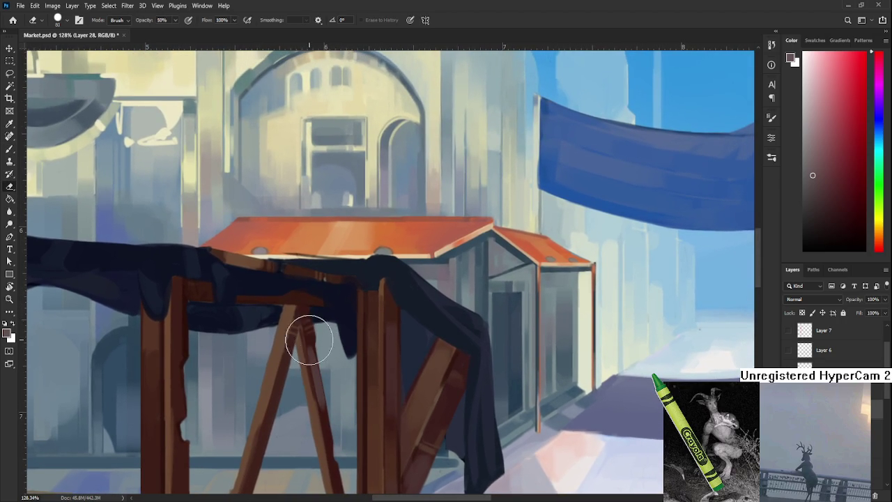
pyautogui.moveTo(331, 442); pyautogui.dragTo(370, 295)
pyautogui.press('b')
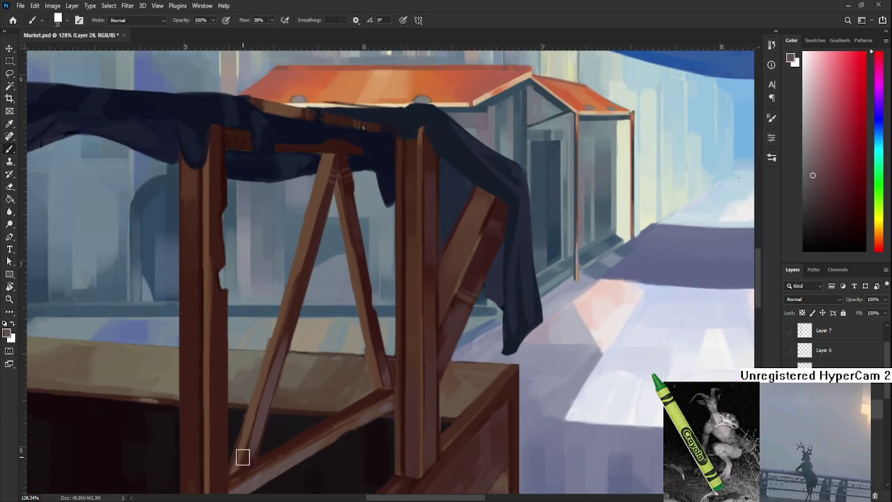
pyautogui.press('e')
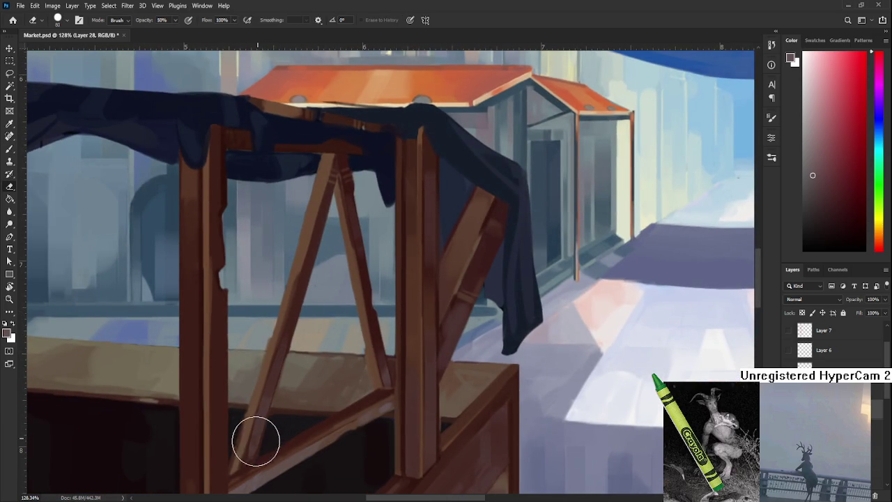
pyautogui.moveTo(324, 254); pyautogui.dragTo(288, 340)
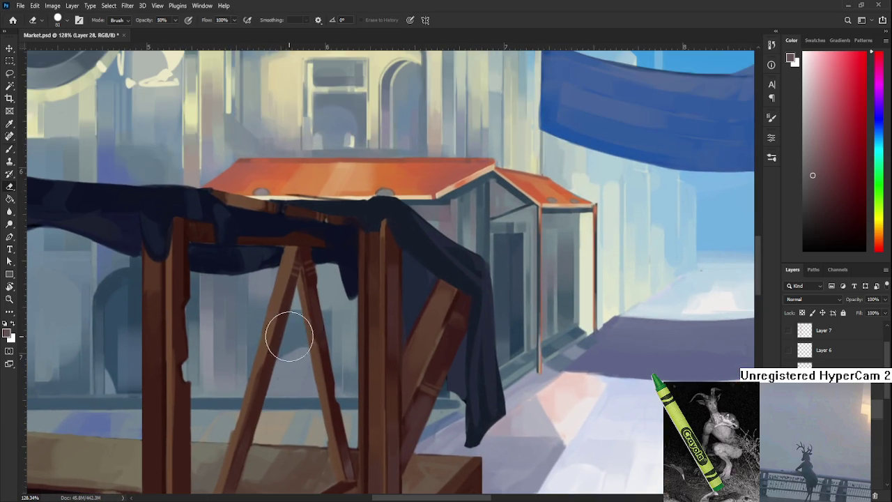
pyautogui.press('b')
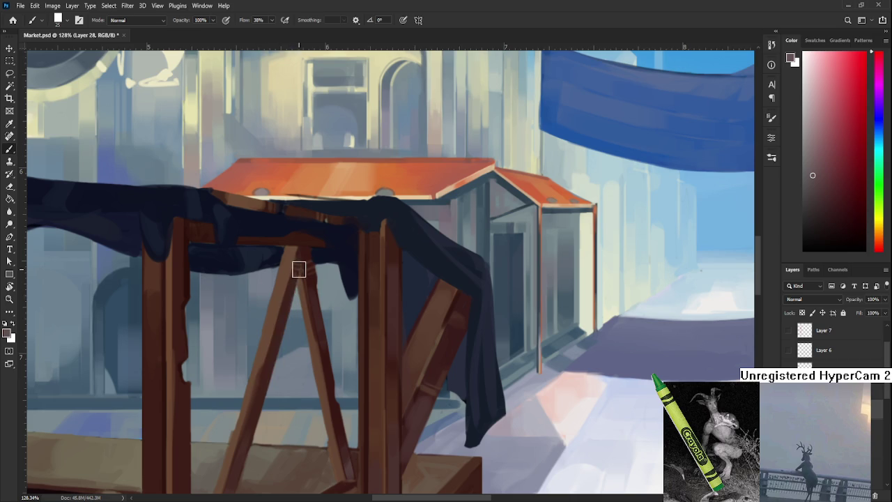
# With the eraser at half opacity, soften the brace leg below its apex and trim the cloth's lower edge.
pyautogui.press('e')
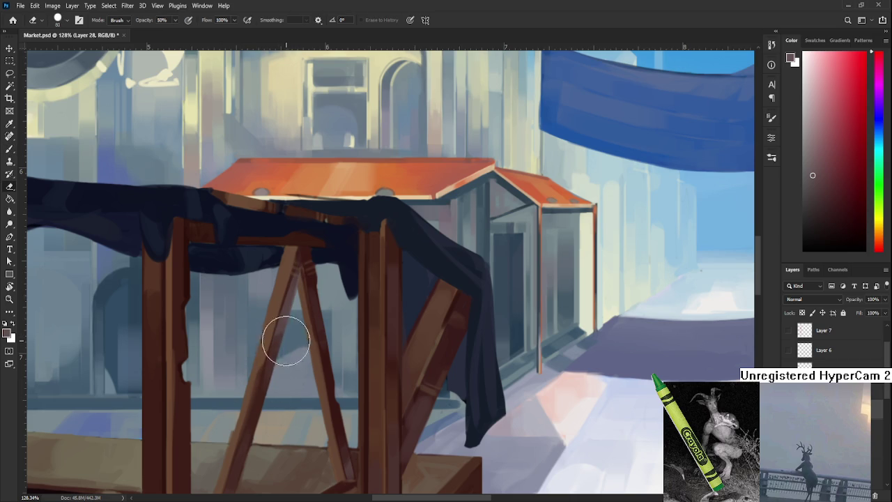
pyautogui.moveTo(299, 277); pyautogui.dragTo(295, 297)
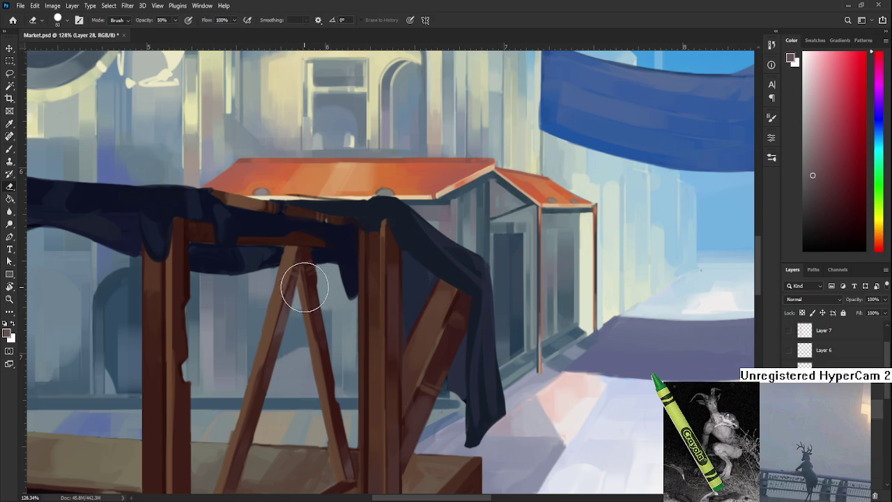
pyautogui.press('b')
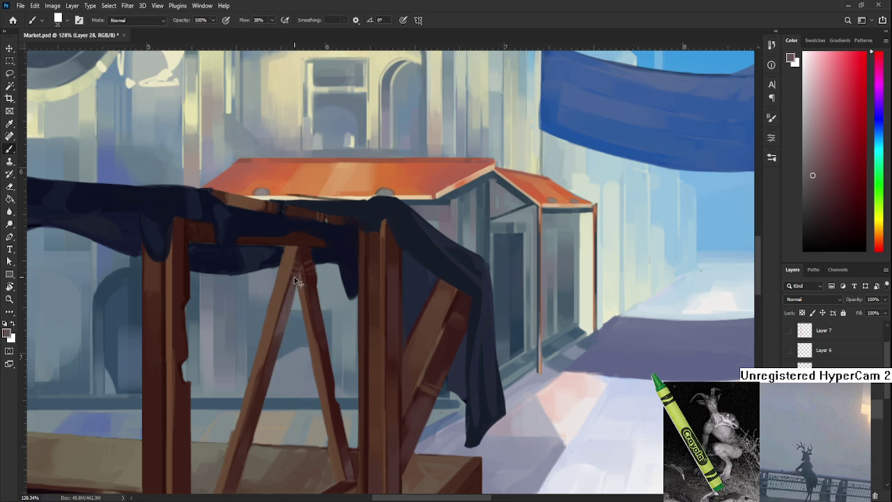
pyautogui.moveTo(285, 318); pyautogui.dragTo(277, 358)
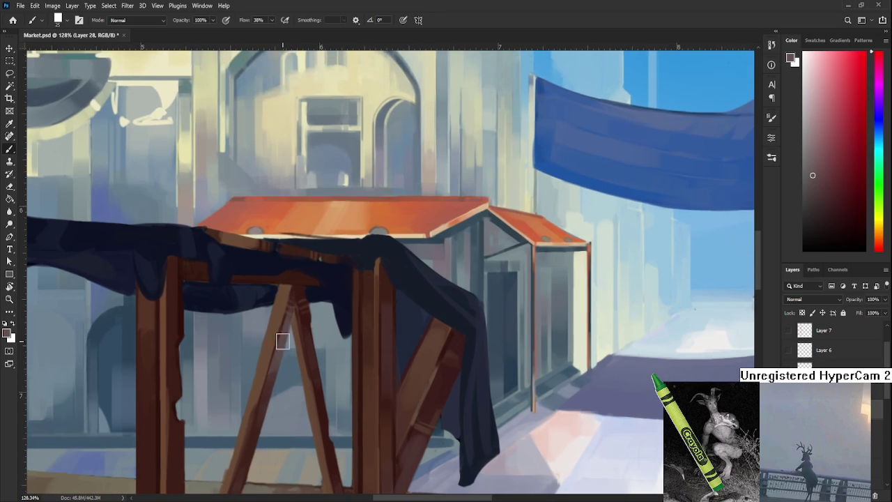
pyautogui.press('e')
pyautogui.moveTo(293, 299); pyautogui.dragTo(296, 328)
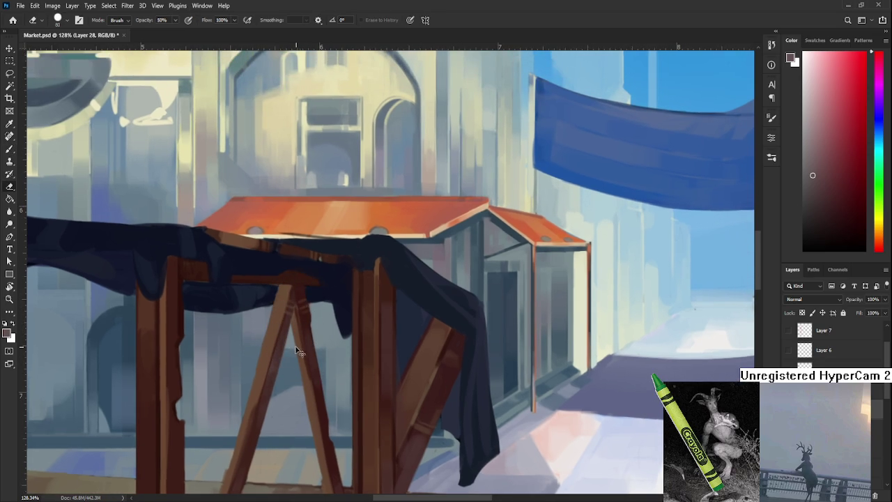
pyautogui.moveTo(296, 371)
pyautogui.mouseDown()
pyautogui.moveTo(302, 358)
pyautogui.moveTo(309, 384)
pyautogui.mouseUp()
pyautogui.moveTo(336, 353)
pyautogui.mouseDown()
pyautogui.moveTo(338, 338)
pyautogui.moveTo(322, 372)
pyautogui.moveTo(328, 350)
pyautogui.moveTo(337, 350)
pyautogui.moveTo(342, 310)
pyautogui.moveTo(342, 319)
pyautogui.mouseUp()
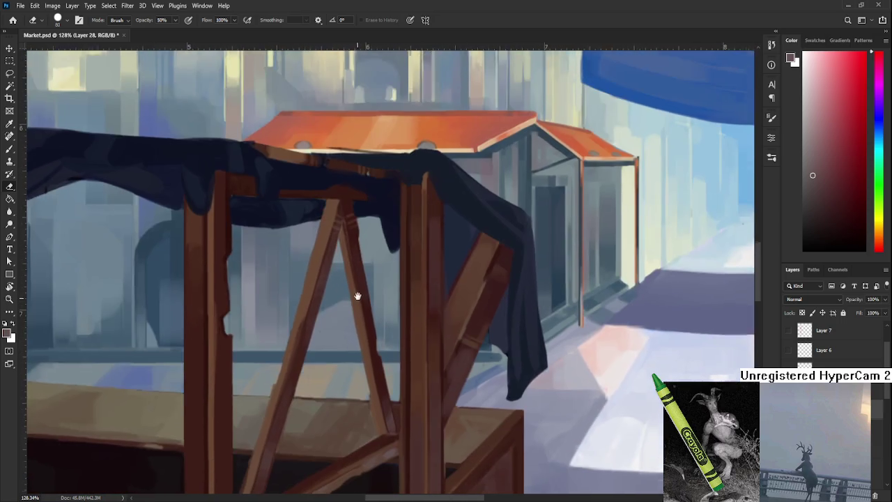
# Frame the view on the stall's left post and return to the Brush with a sampled colour.
pyautogui.scroll(-2, 341, 319)
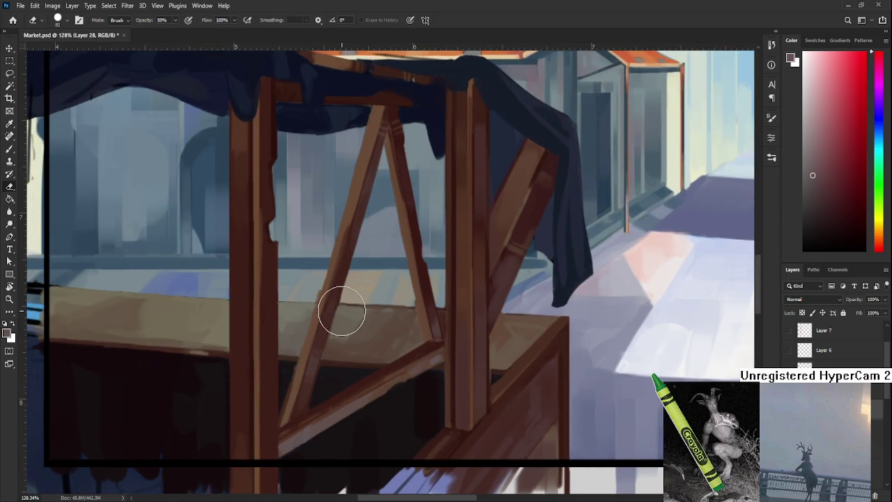
pyautogui.scroll(-3, 339, 313)
pyautogui.scroll(-2, 344, 295)
pyautogui.scroll(-1, 344, 295)
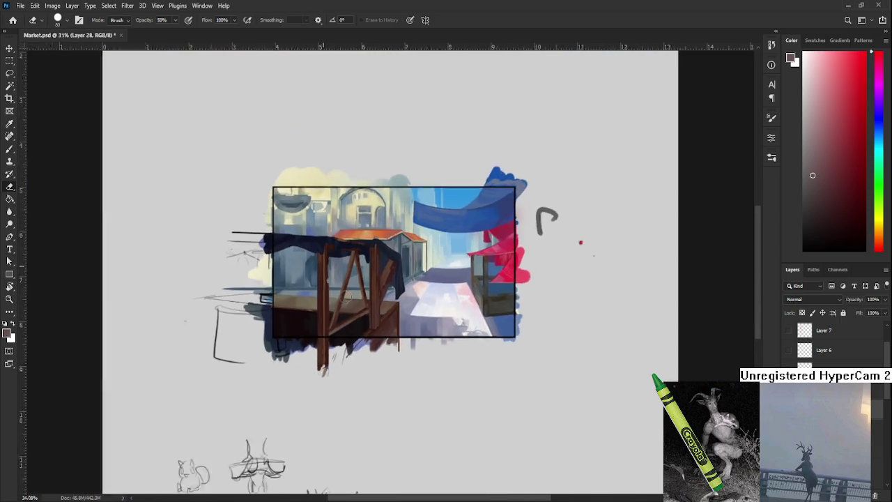
pyautogui.scroll(4, 349, 295)
pyautogui.scroll(1, 354, 295)
pyautogui.moveTo(354, 295); pyautogui.dragTo(298, 392)
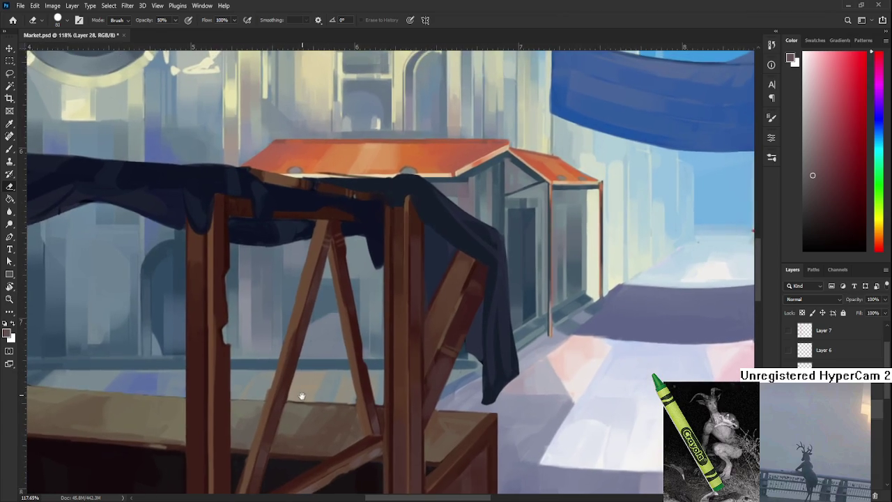
pyautogui.scroll(1, 327, 370)
pyautogui.scroll(-1, 332, 365)
pyautogui.scroll(-2, 333, 364)
pyautogui.scroll(-1, 332, 365)
pyautogui.scroll(2, 330, 376)
pyautogui.moveTo(330, 376); pyautogui.dragTo(364, 320)
pyautogui.press('b')
pyautogui.keyDown('alt'); pyautogui.click(426, 380); pyautogui.keyUp('alt')
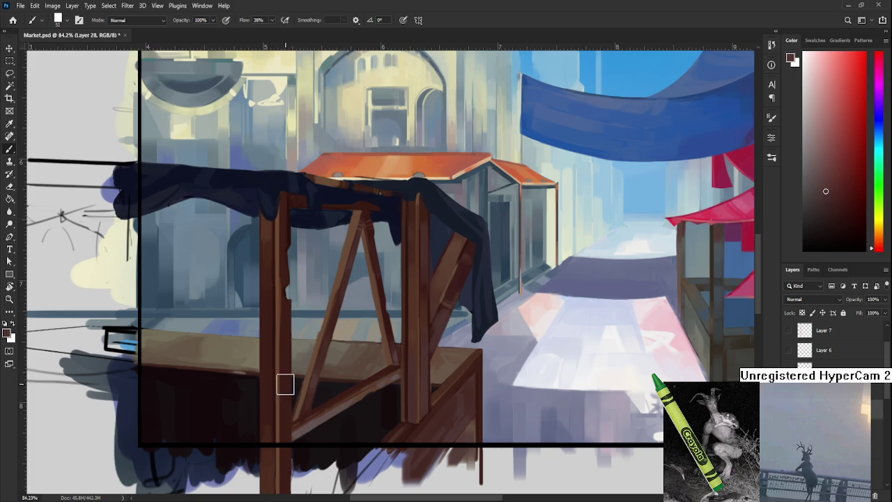
# Paint a lighter brown highlight down the left post using sampled wood browns.
pyautogui.scroll(2, 288, 418)
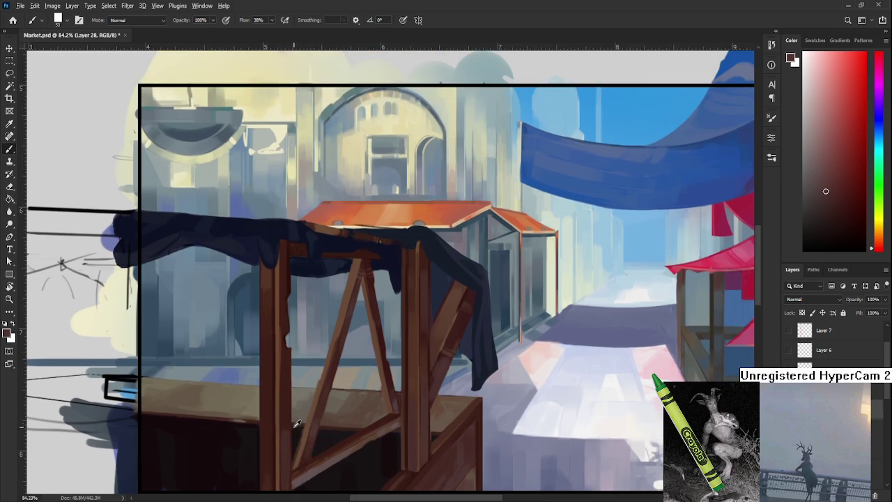
pyautogui.scroll(-2, 288, 481)
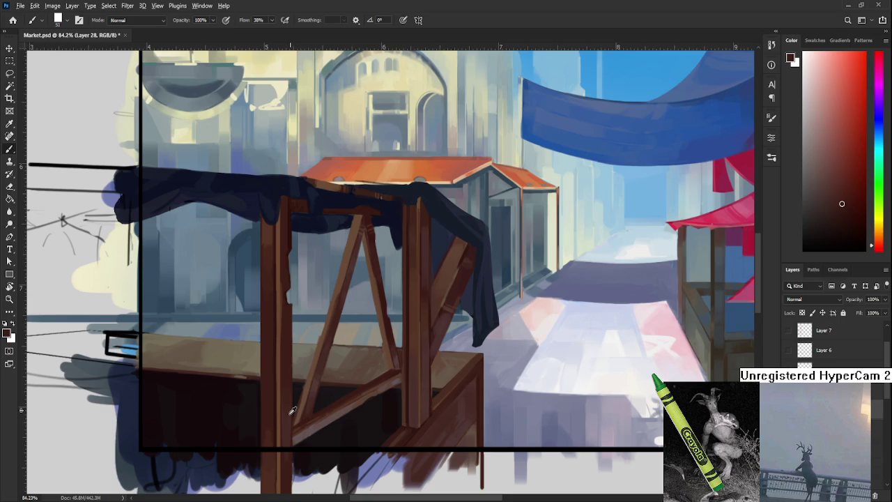
pyautogui.keyDown('alt'); pyautogui.click(269, 388); pyautogui.keyUp('alt')
pyautogui.keyDown('alt'); pyautogui.click(272, 428); pyautogui.keyUp('alt')
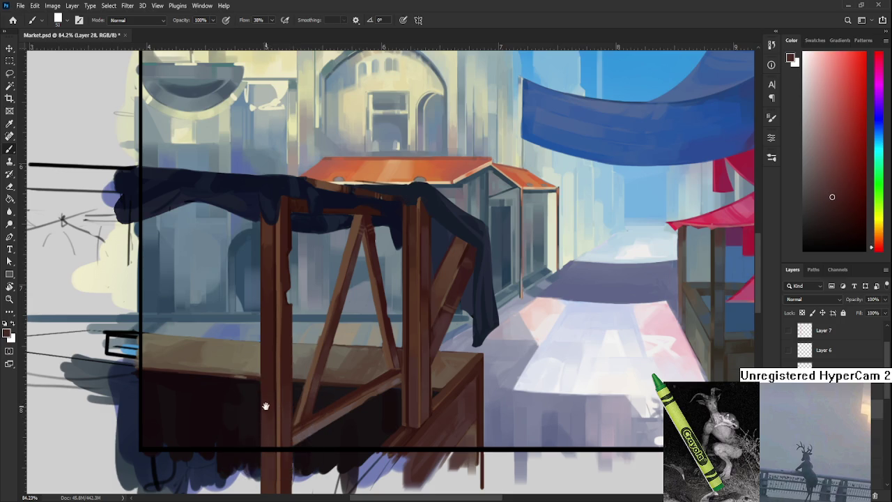
pyautogui.scroll(2, 267, 418)
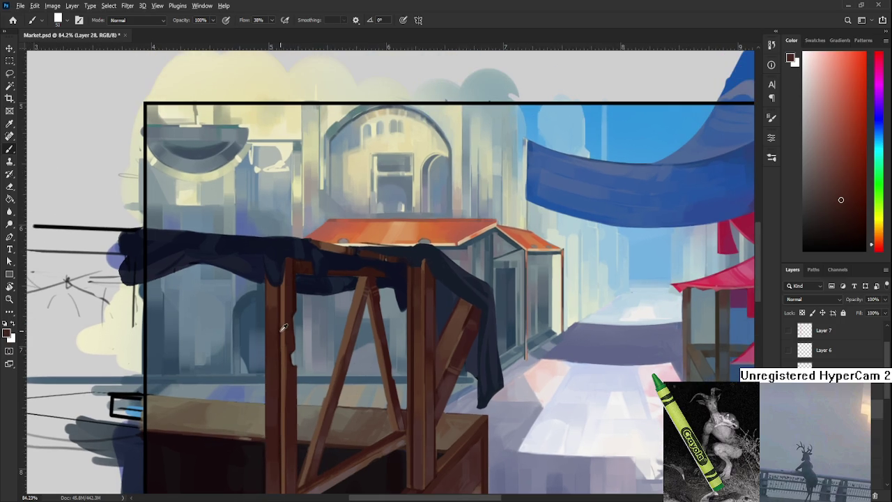
pyautogui.keyDown('alt'); pyautogui.click(271, 303); pyautogui.keyUp('alt')
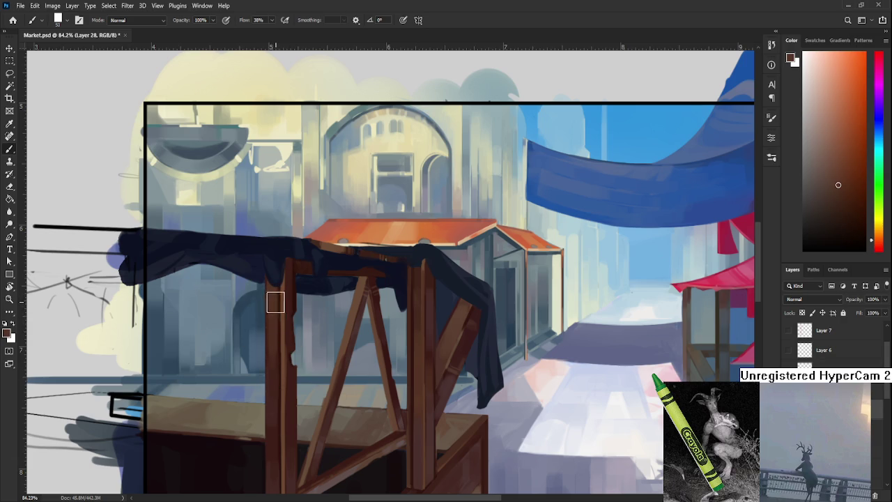
pyautogui.moveTo(272, 298); pyautogui.dragTo(276, 376)
pyautogui.keyDown('alt'); pyautogui.click(277, 384); pyautogui.keyUp('alt')
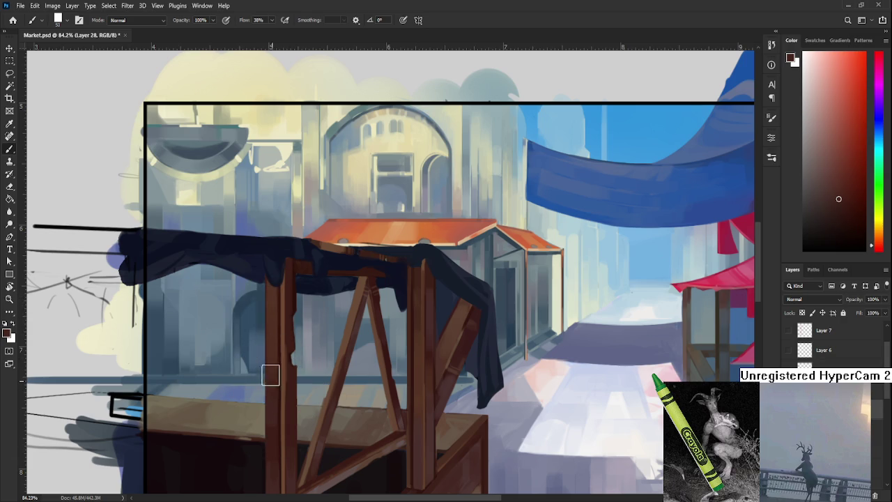
pyautogui.keyDown('alt'); pyautogui.click(277, 315); pyautogui.keyUp('alt')
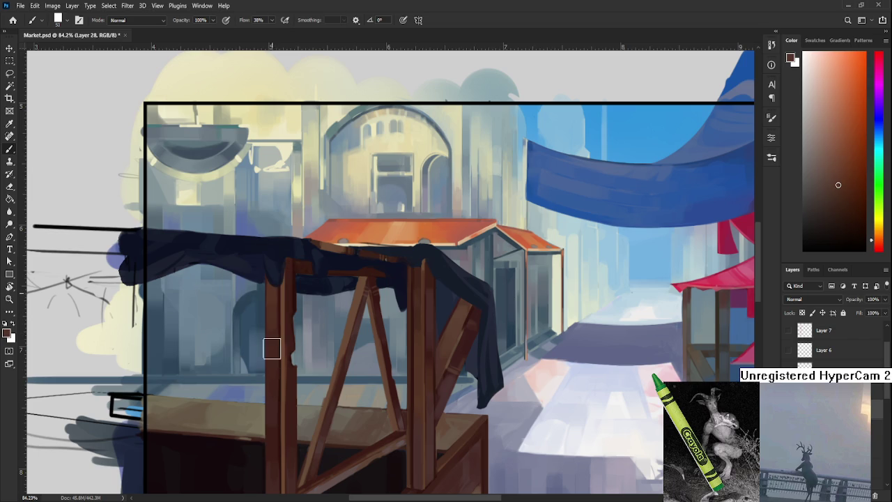
# Reframe the view on the table and brace base and sample dark browns from the post.
pyautogui.scroll(-3, 305, 406)
pyautogui.scroll(-2, 304, 407)
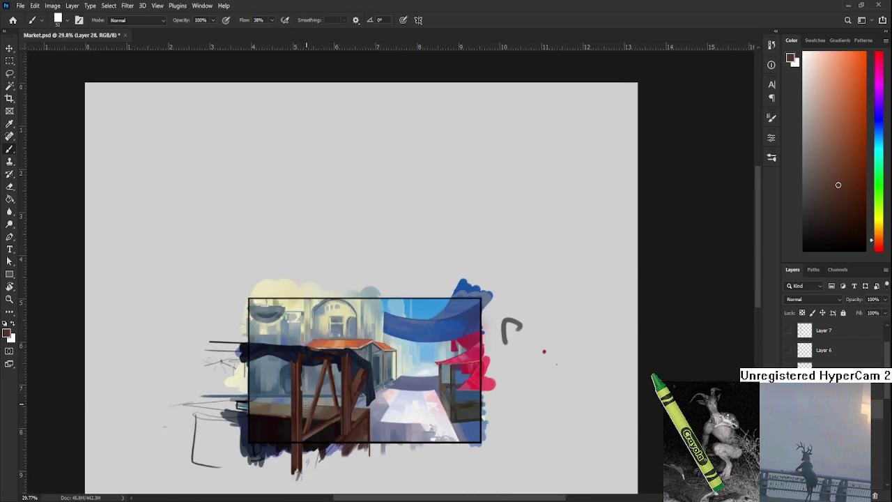
pyautogui.scroll(3, 314, 404)
pyautogui.scroll(3, 325, 402)
pyautogui.moveTo(325, 402); pyautogui.dragTo(359, 404)
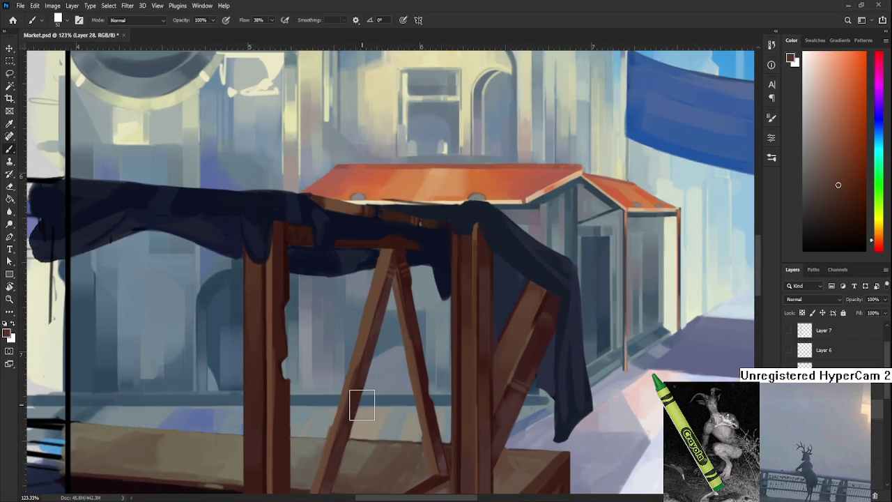
pyautogui.moveTo(396, 456); pyautogui.dragTo(424, 401)
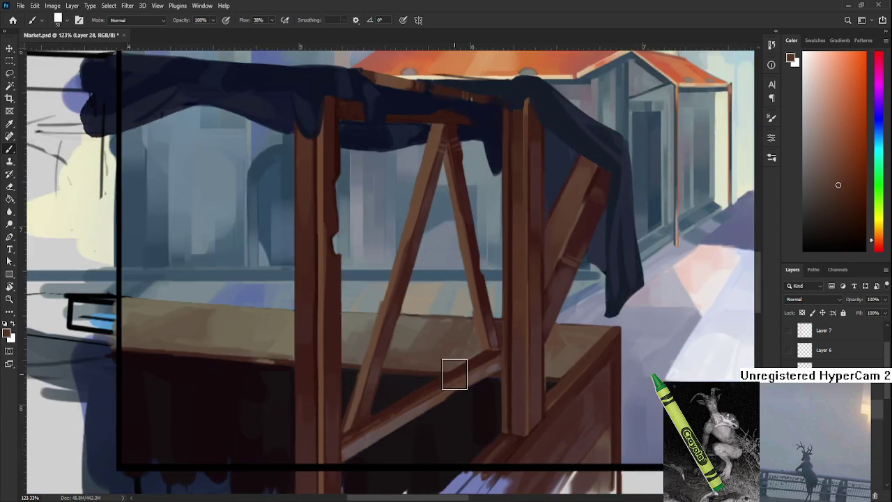
pyautogui.scroll(-3, 452, 372)
pyautogui.scroll(2, 455, 362)
pyautogui.scroll(2, 453, 360)
pyautogui.scroll(1, 480, 412)
pyautogui.scroll(-3, 481, 414)
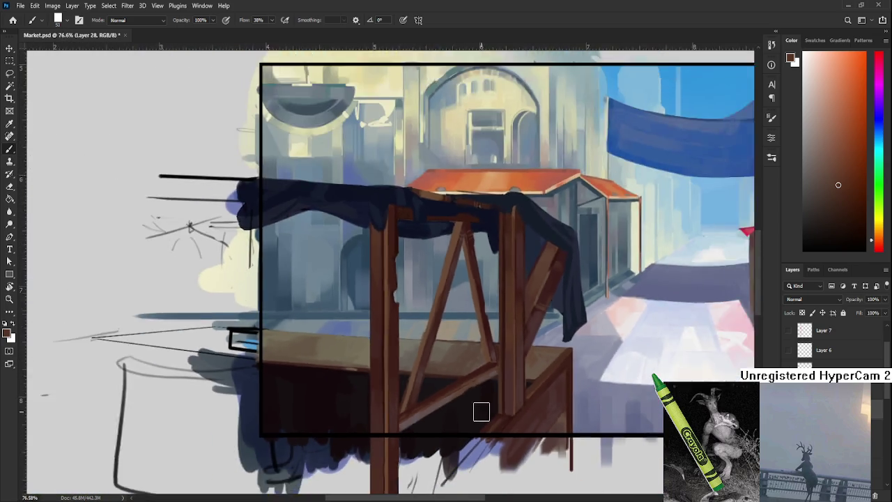
pyautogui.scroll(-1, 480, 412)
pyautogui.scroll(2, 411, 391)
pyautogui.scroll(1, 421, 388)
pyautogui.scroll(1, 418, 404)
pyautogui.keyDown('alt'); pyautogui.click(407, 385); pyautogui.keyUp('alt')
pyautogui.scroll(-1, 425, 418)
pyautogui.scroll(-2, 412, 400)
pyautogui.keyDown('alt'); pyautogui.click(434, 389); pyautogui.keyUp('alt')
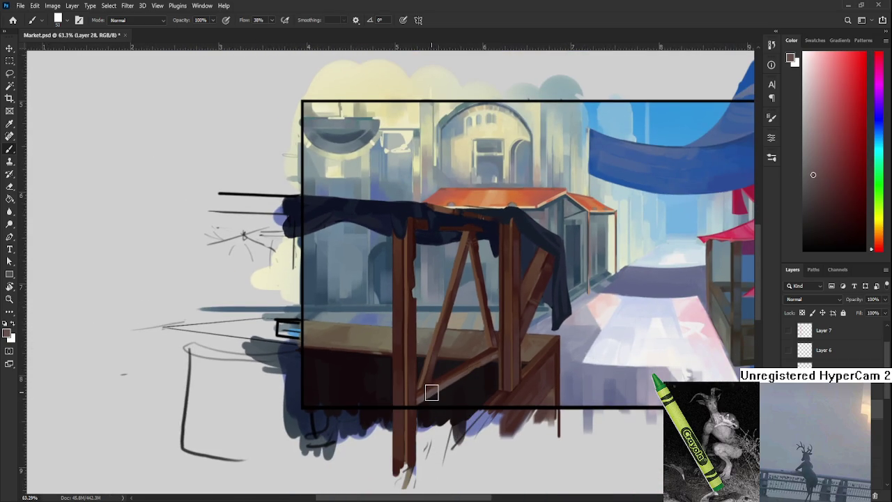
pyautogui.moveTo(428, 390); pyautogui.dragTo(410, 409)
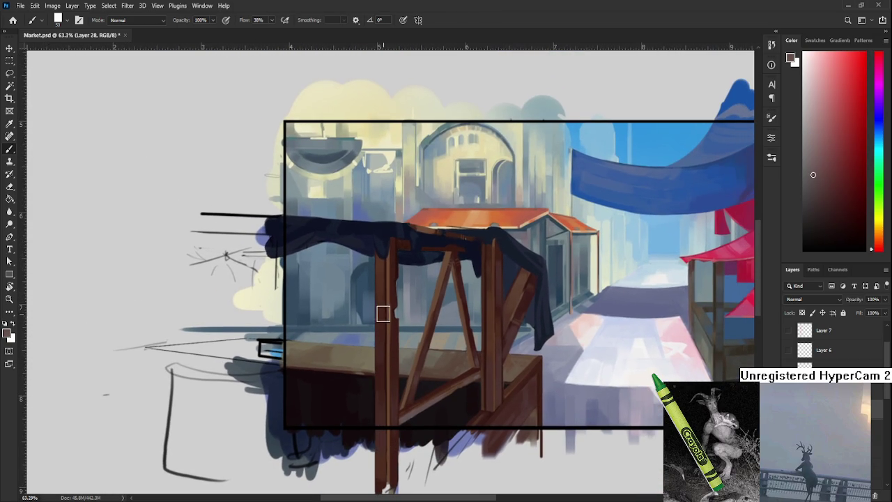
# With a smaller brush, darken the lower part of the left post, discarding a trial stroke.
pyautogui.press('[')
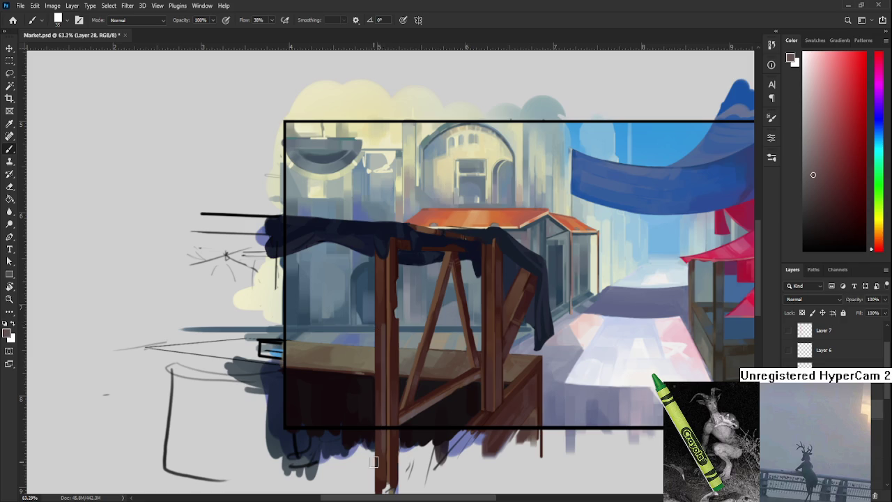
pyautogui.moveTo(384, 430)
pyautogui.mouseDown()
pyautogui.moveTo(399, 239)
pyautogui.moveTo(378, 342)
pyautogui.moveTo(381, 456)
pyautogui.mouseUp()
pyautogui.hotkey('ctrl', 'z')
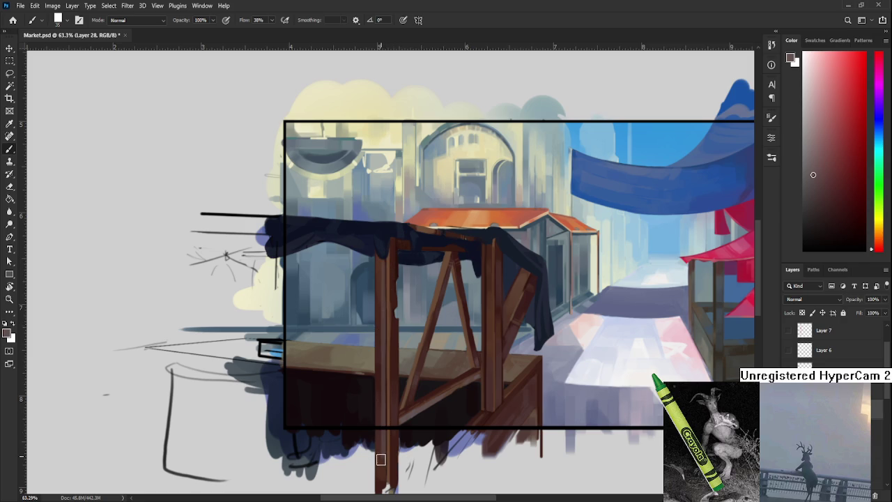
pyautogui.keyDown('alt'); pyautogui.click(383, 402); pyautogui.keyUp('alt')
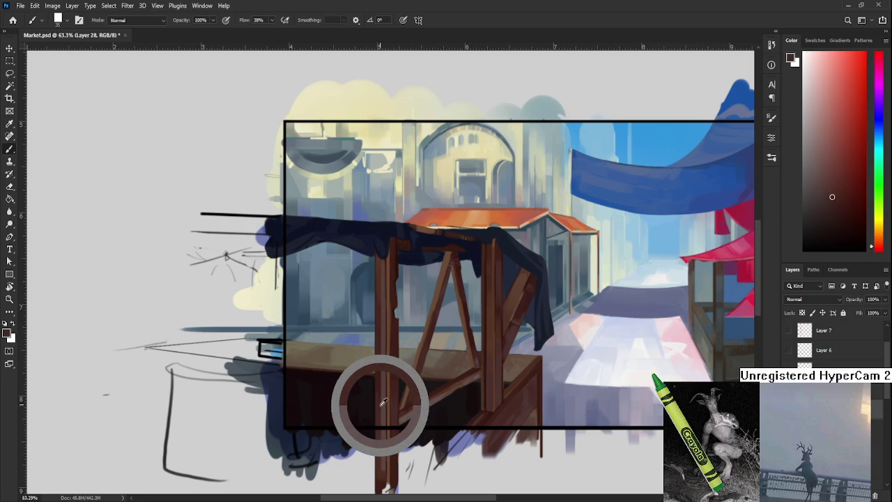
pyautogui.keyDown('alt'); pyautogui.click(383, 431); pyautogui.keyUp('alt')
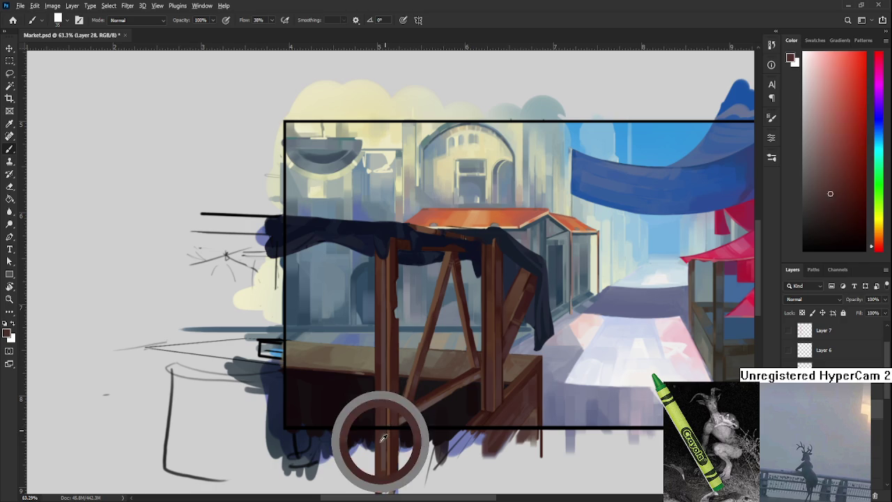
pyautogui.moveTo(379, 433); pyautogui.dragTo(382, 458)
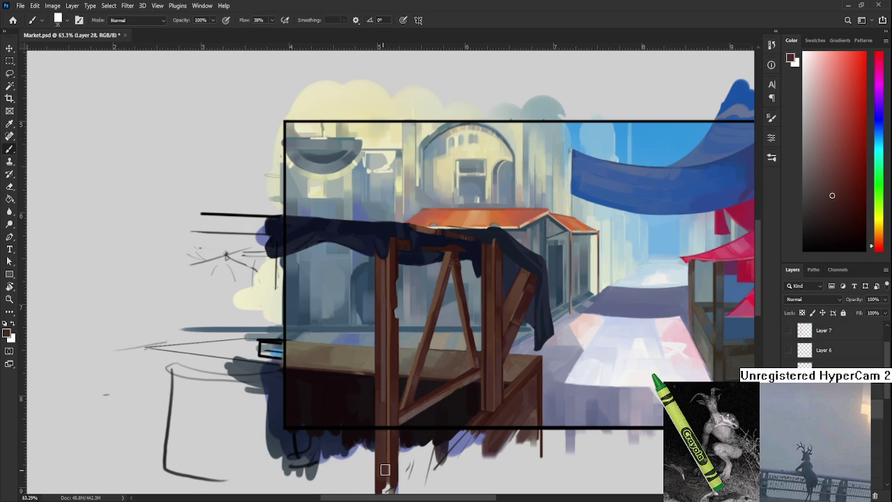
# Paint a lighter brown stroke down the left post from sampled post colour.
pyautogui.keyDown('alt'); pyautogui.click(385, 402); pyautogui.keyUp('alt')
pyautogui.scroll(2, 385, 402)
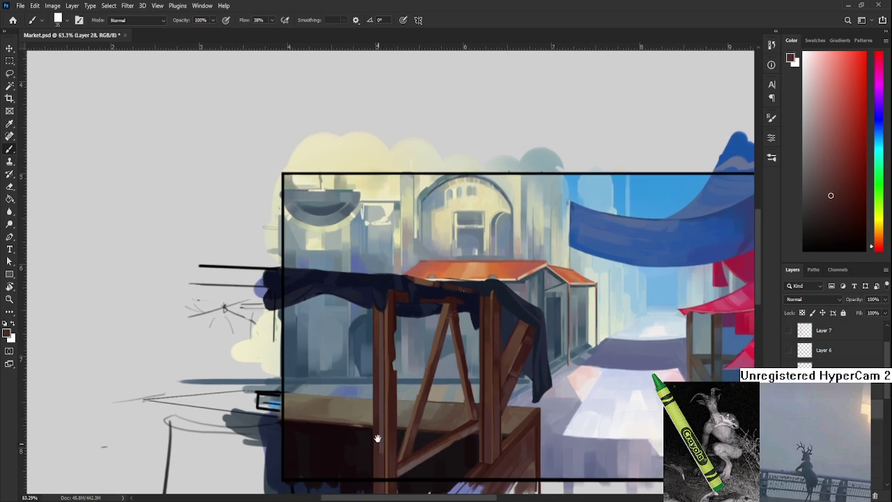
pyautogui.keyDown('alt'); pyautogui.click(381, 403); pyautogui.keyUp('alt')
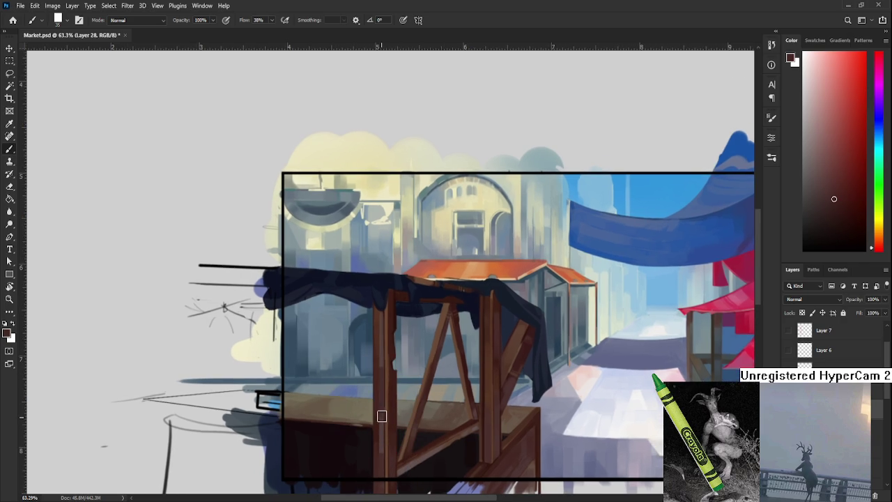
pyautogui.keyDown('alt'); pyautogui.click(385, 417); pyautogui.keyUp('alt')
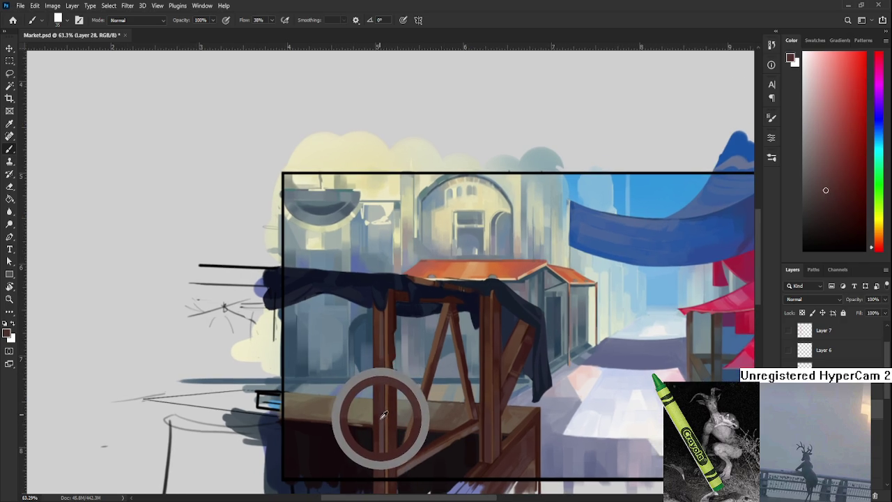
pyautogui.moveTo(381, 416); pyautogui.dragTo(384, 459)
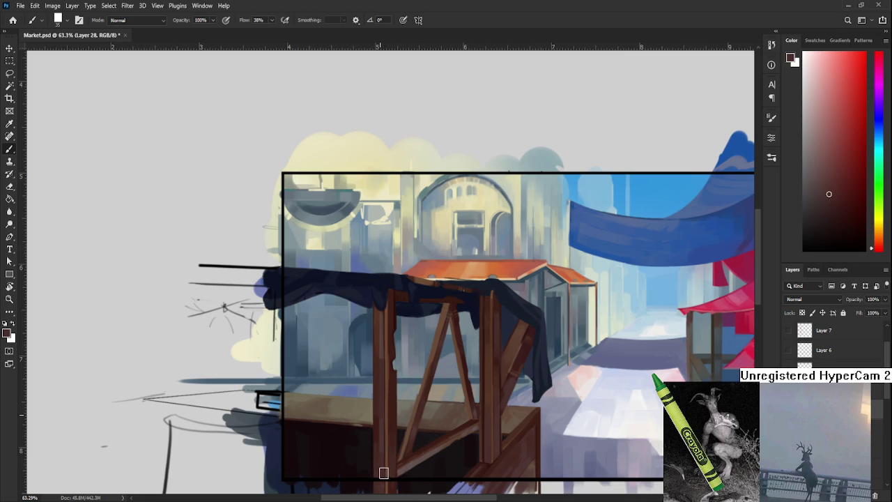
pyautogui.keyDown('alt'); pyautogui.click(380, 363); pyautogui.keyUp('alt')
# Bring the stall's base into view and sample lighter and darker wood tones.
pyautogui.moveTo(390, 415)
pyautogui.mouseDown()
pyautogui.moveTo(380, 368)
pyautogui.moveTo(378, 393)
pyautogui.mouseUp()
pyautogui.keyDown('alt'); pyautogui.click(377, 393); pyautogui.keyUp('alt')
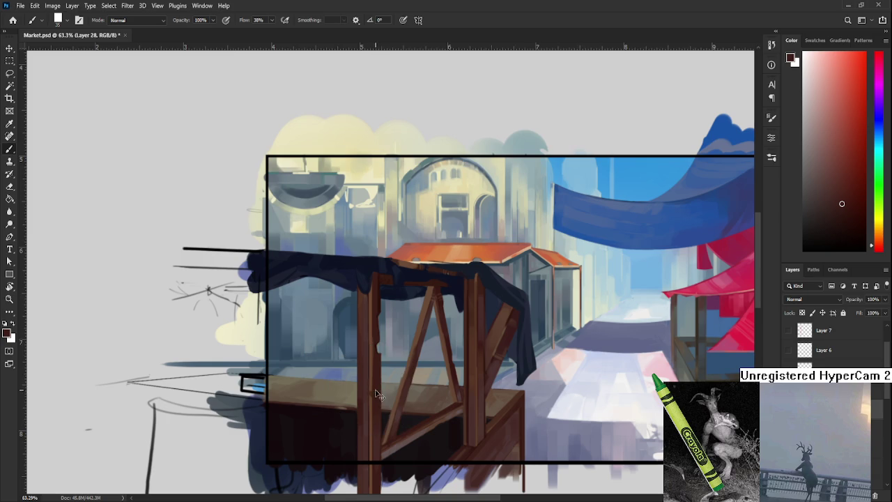
pyautogui.keyDown('alt'); pyautogui.click(371, 394); pyautogui.keyUp('alt')
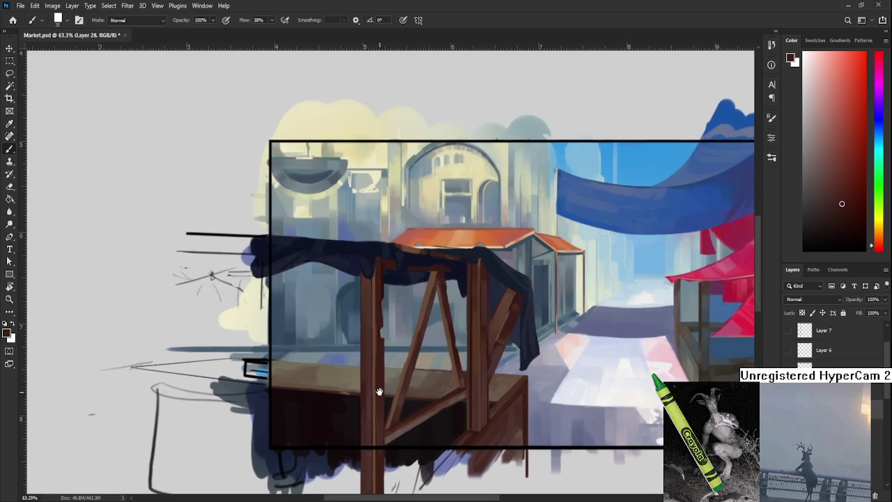
pyautogui.scroll(2, 381, 390)
pyautogui.keyDown('alt'); pyautogui.click(380, 331); pyautogui.keyUp('alt')
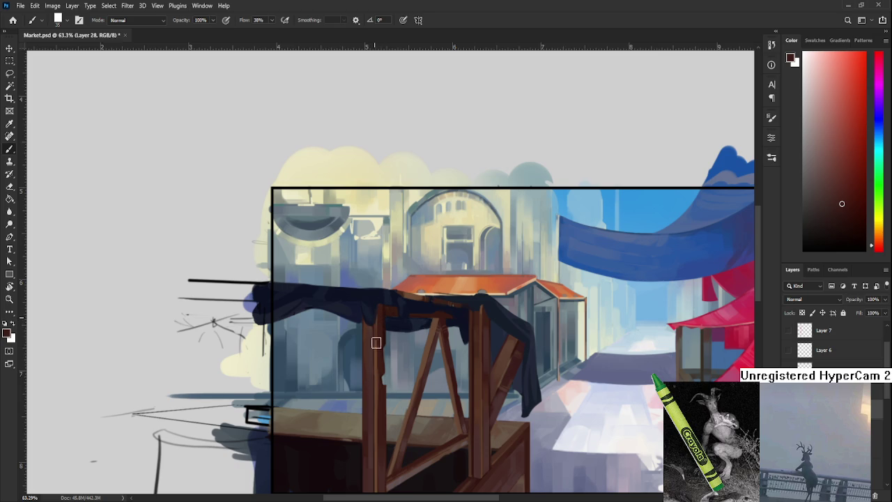
pyautogui.scroll(-4, 390, 363)
pyautogui.keyDown('alt'); pyautogui.click(392, 408); pyautogui.keyUp('alt')
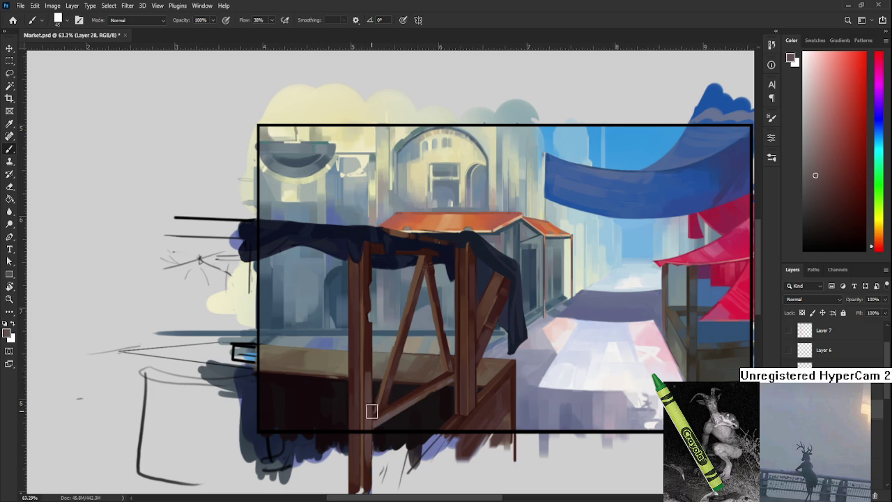
pyautogui.keyDown('alt'); pyautogui.click(370, 372); pyautogui.keyUp('alt')
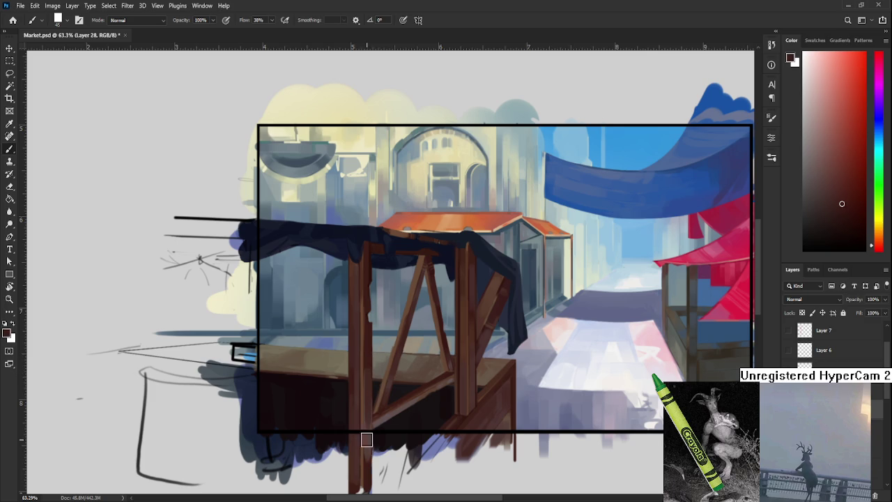
pyautogui.keyDown('alt'); pyautogui.click(370, 424); pyautogui.keyUp('alt')
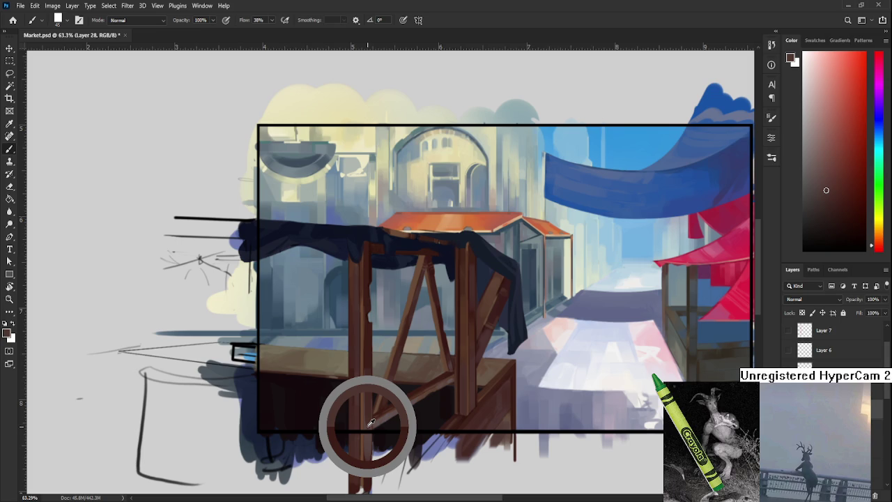
# Sample slightly different browns along the post to find the right wood tone.
pyautogui.keyDown('alt'); pyautogui.click(369, 427); pyautogui.keyUp('alt')
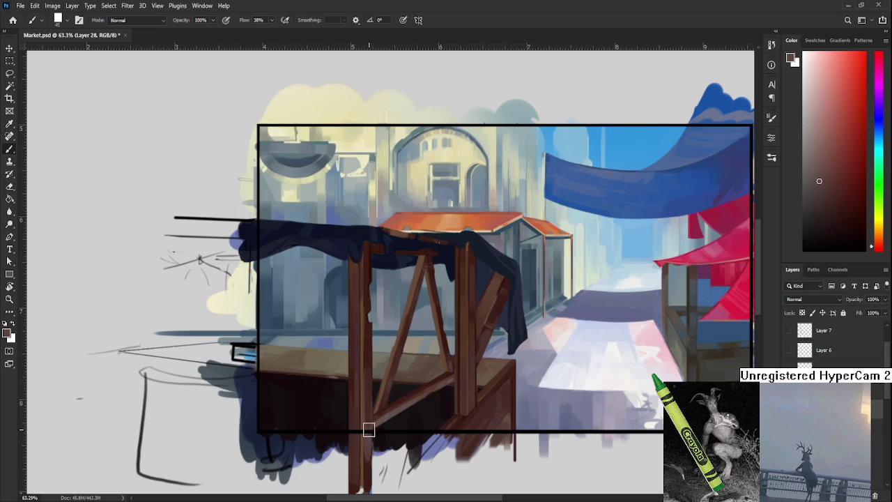
pyautogui.keyDown('alt'); pyautogui.click(369, 381); pyautogui.keyUp('alt')
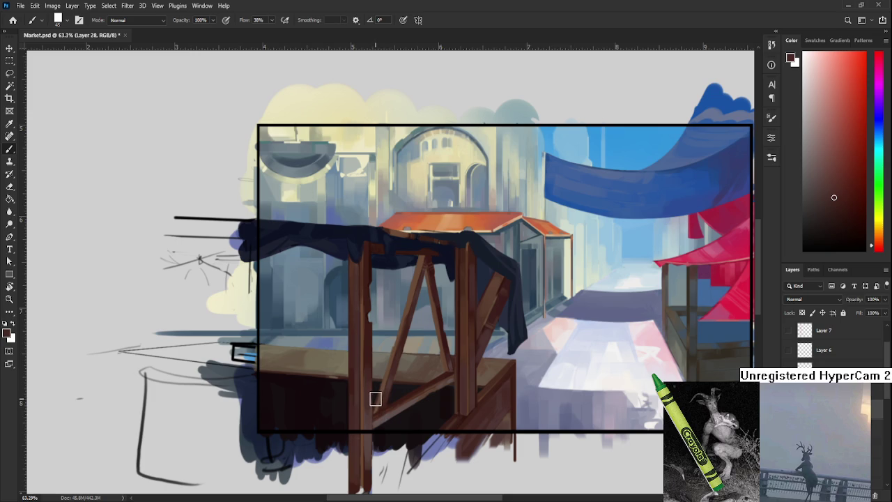
pyautogui.keyDown('alt'); pyautogui.click(371, 375); pyautogui.keyUp('alt')
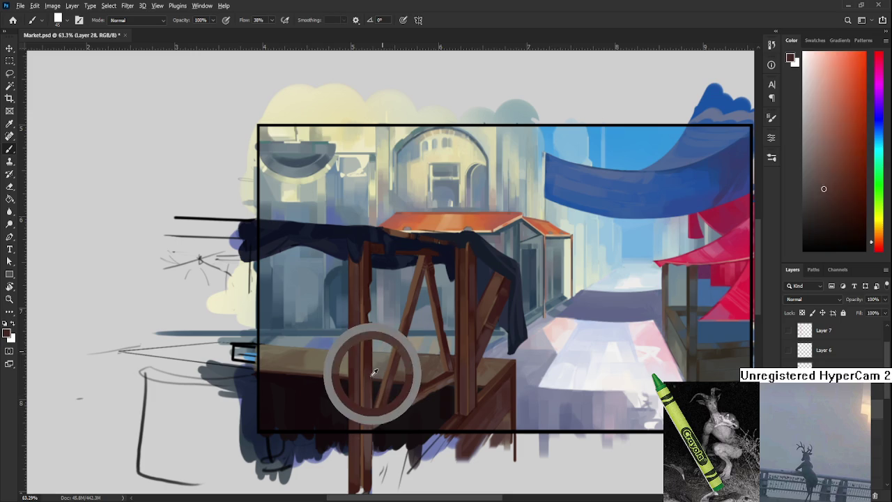
pyautogui.keyDown('alt'); pyautogui.click(368, 372); pyautogui.keyUp('alt')
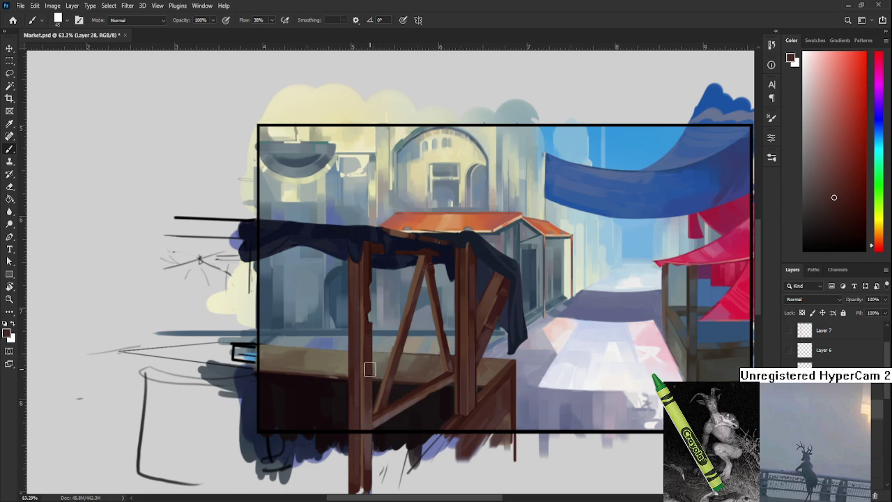
pyautogui.keyDown('alt'); pyautogui.click(372, 375); pyautogui.keyUp('alt')
pyautogui.keyDown('alt'); pyautogui.click(370, 392); pyautogui.keyUp('alt')
pyautogui.keyDown('alt'); pyautogui.click(369, 412); pyautogui.keyUp('alt')
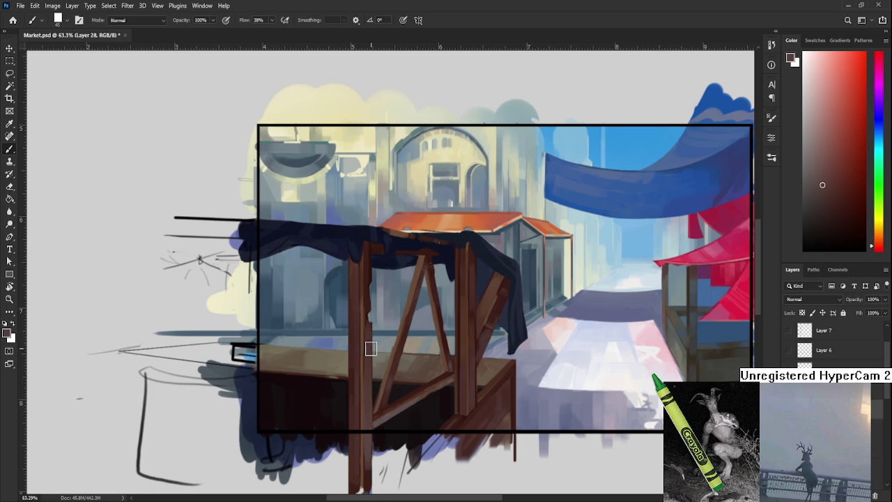
pyautogui.keyDown('alt'); pyautogui.click(370, 299); pyautogui.keyUp('alt')
pyautogui.scroll(-2, 416, 407)
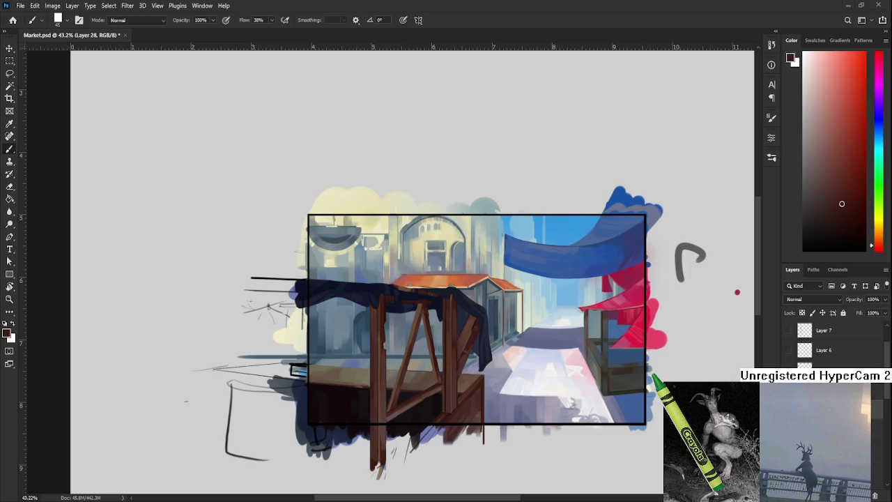
# Sample dark wood from the posts, recentre on the stall, and brush a dark stroke down the left post.
pyautogui.scroll(3, 410, 411)
pyautogui.scroll(-2, 410, 413)
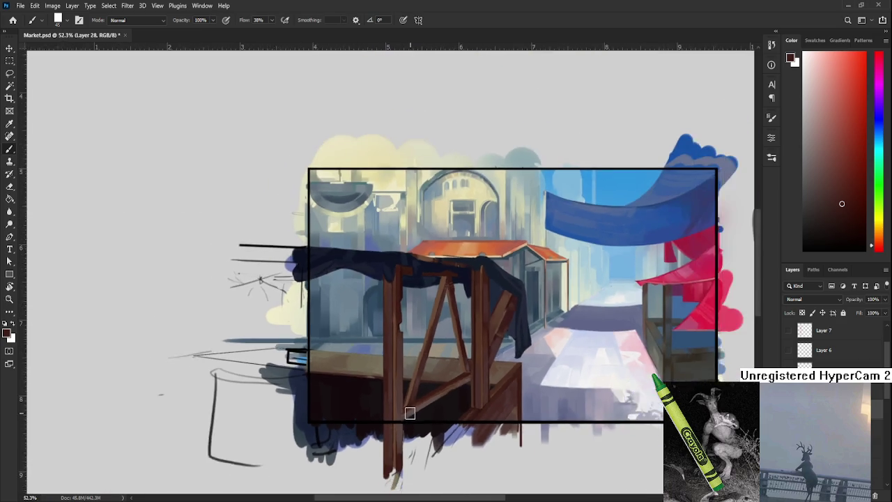
pyautogui.scroll(-2, 410, 414)
pyautogui.keyDown('alt'); pyautogui.click(402, 450); pyautogui.keyUp('alt')
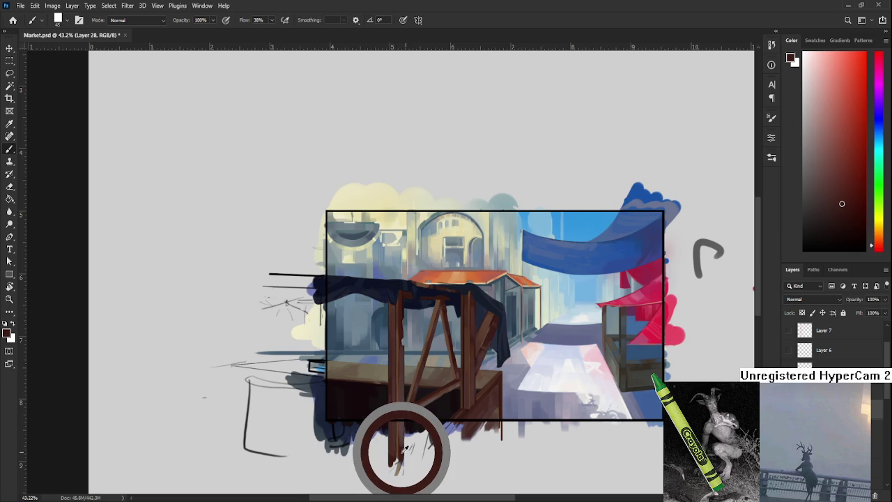
pyautogui.moveTo(403, 450); pyautogui.dragTo(400, 439)
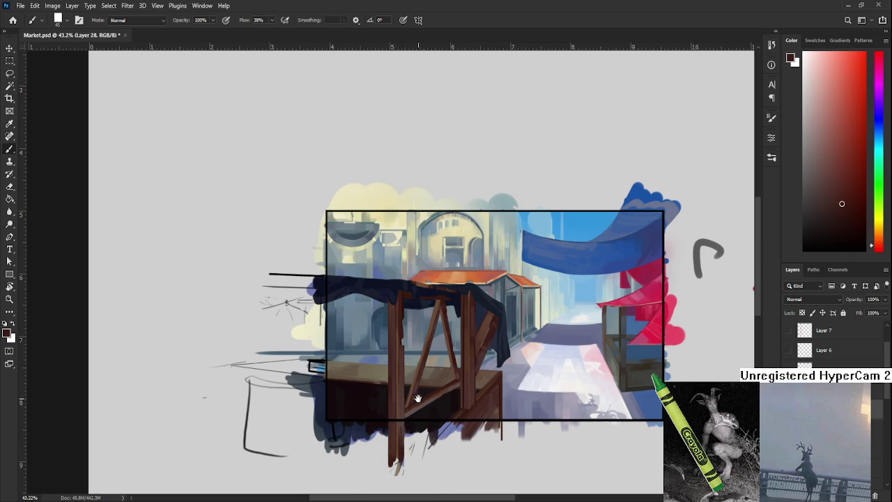
pyautogui.moveTo(416, 403); pyautogui.dragTo(418, 416)
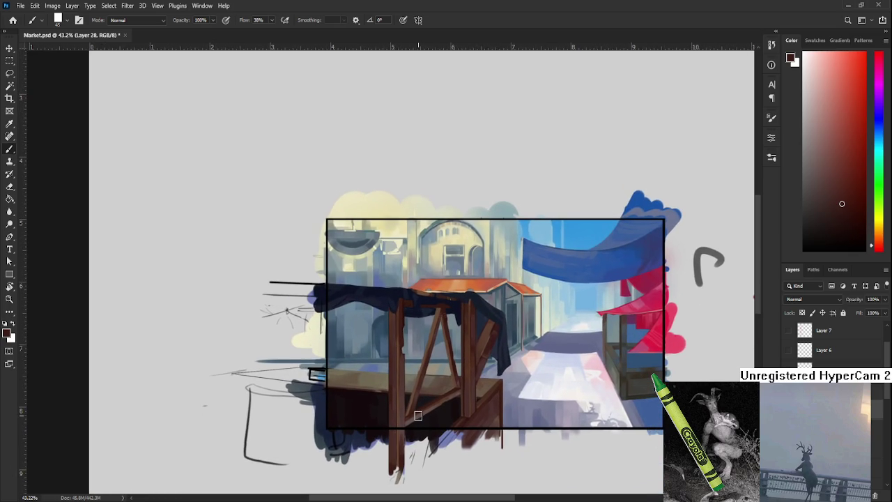
pyautogui.scroll(5, 416, 387)
pyautogui.keyDown('alt'); pyautogui.click(534, 371); pyautogui.keyUp('alt')
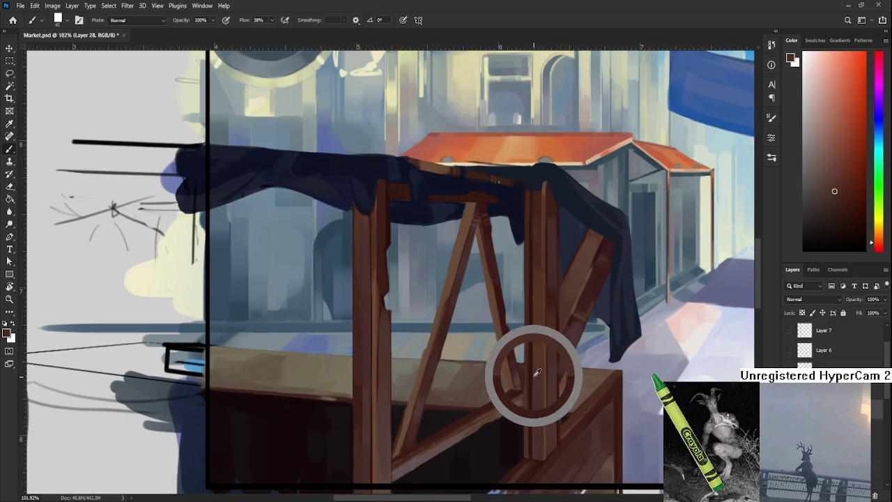
pyautogui.scroll(-2, 423, 339)
pyautogui.scroll(-1, 423, 339)
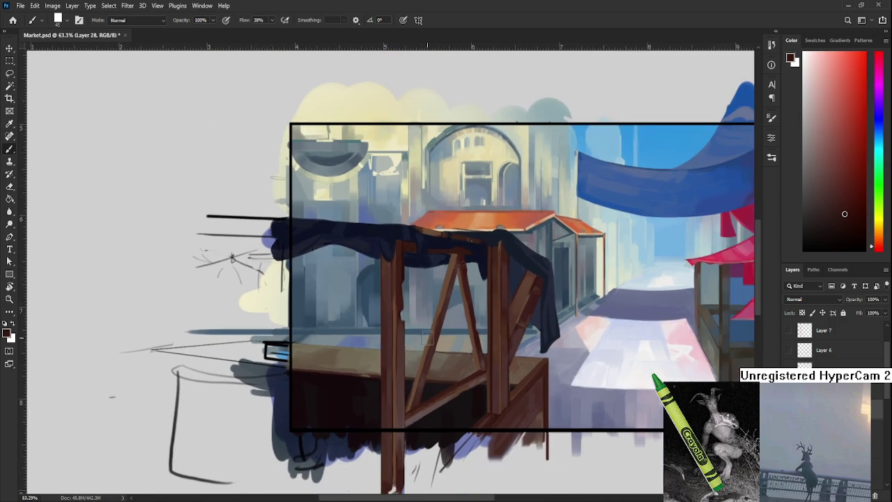
pyautogui.moveTo(366, 344); pyautogui.dragTo(305, 373)
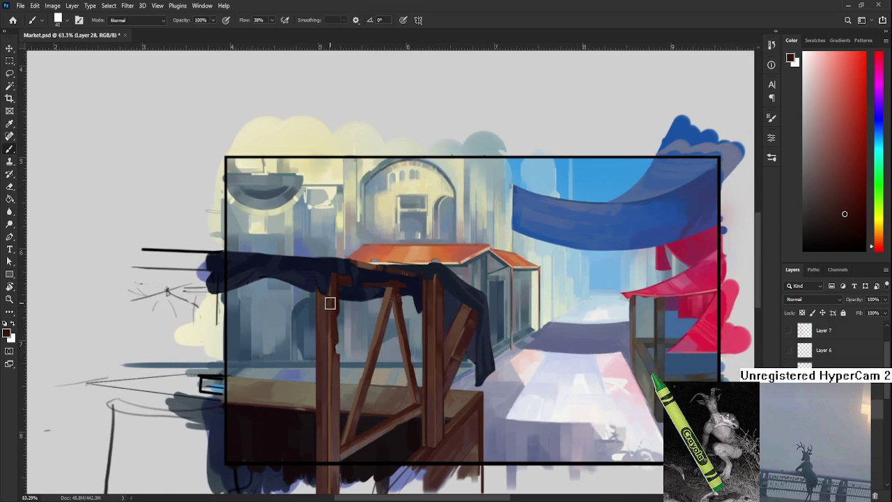
pyautogui.moveTo(328, 292); pyautogui.dragTo(328, 395)
pyautogui.moveTo(318, 488); pyautogui.dragTo(319, 480)
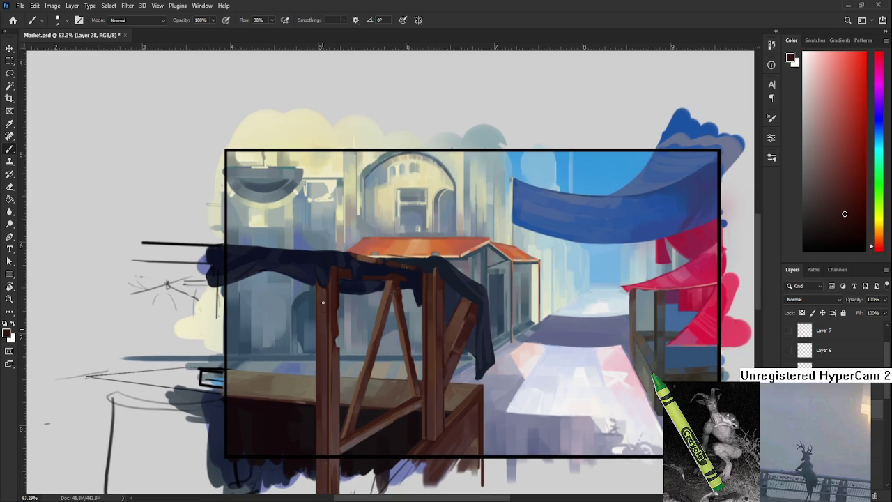
# Test brown tones on the post, then pick the dark blue of the draped cloth.
pyautogui.moveTo(319, 341)
pyautogui.keyDown('alt'); pyautogui.mouseDown()
pyautogui.moveTo(333, 341)
pyautogui.moveTo(329, 284)
pyautogui.mouseUp(); pyautogui.keyUp('alt')
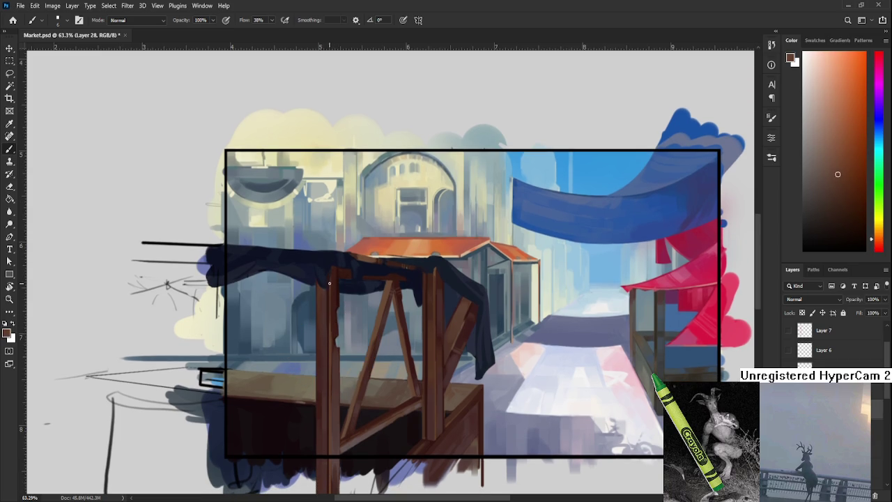
pyautogui.keyDown('alt'); pyautogui.click(333, 321); pyautogui.keyUp('alt')
pyautogui.keyDown('alt'); pyautogui.click(339, 377); pyautogui.keyUp('alt')
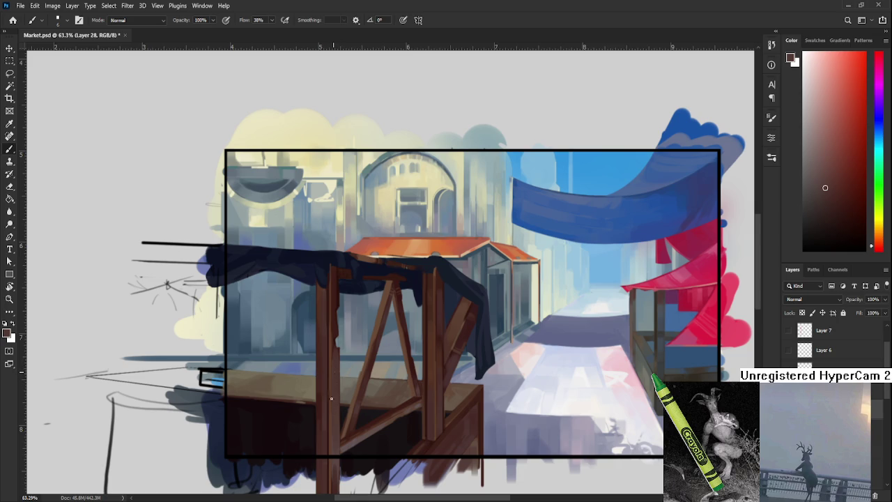
pyautogui.moveTo(332, 351); pyautogui.dragTo(327, 427)
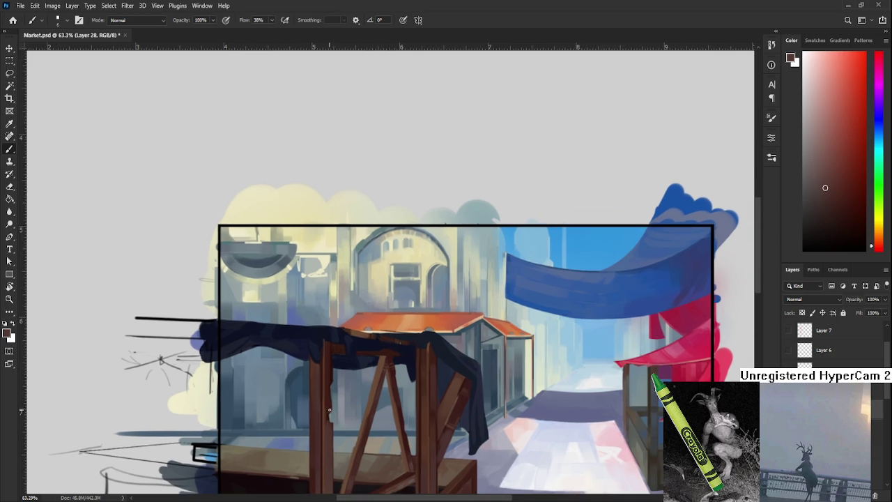
pyautogui.keyDown('alt'); pyautogui.click(325, 334); pyautogui.keyUp('alt')
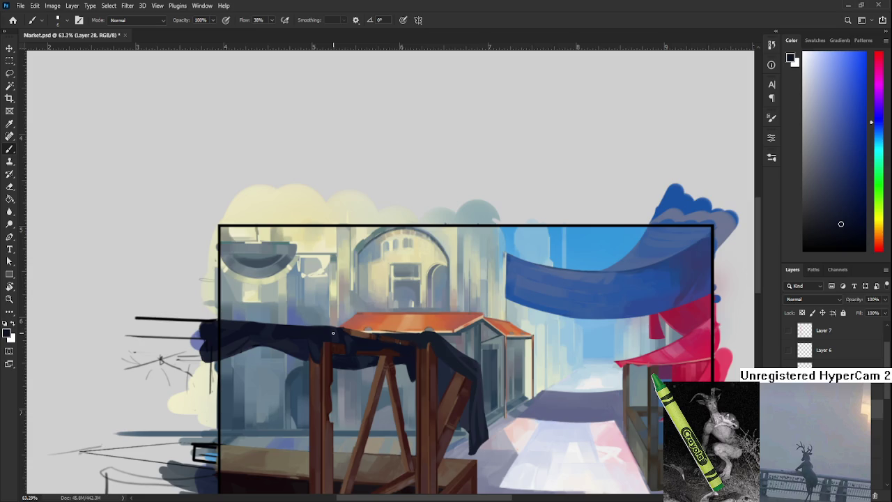
# Zoom close on the stall top and sample the post's red-brown, the cloth's blue and crossbar colours.
pyautogui.scroll(-2, 333, 333)
pyautogui.scroll(2, 333, 333)
pyautogui.scroll(4, 333, 333)
pyautogui.moveTo(375, 338); pyautogui.dragTo(375, 387)
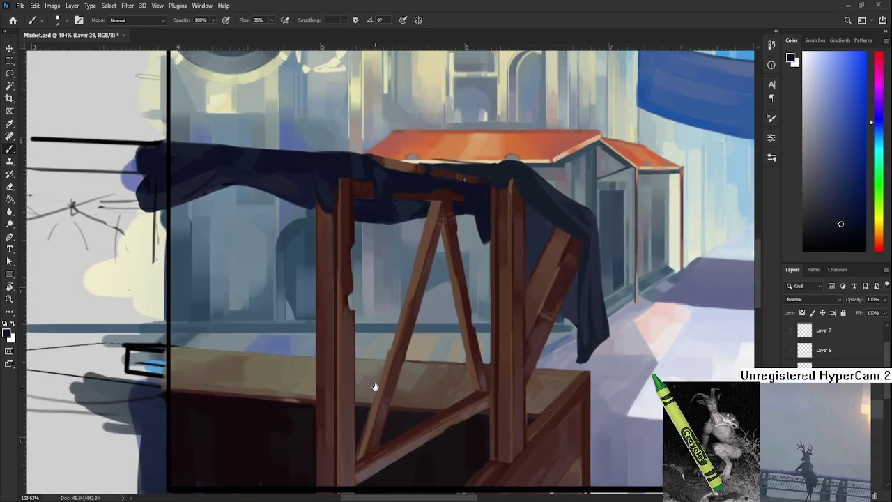
pyautogui.scroll(-3, 375, 387)
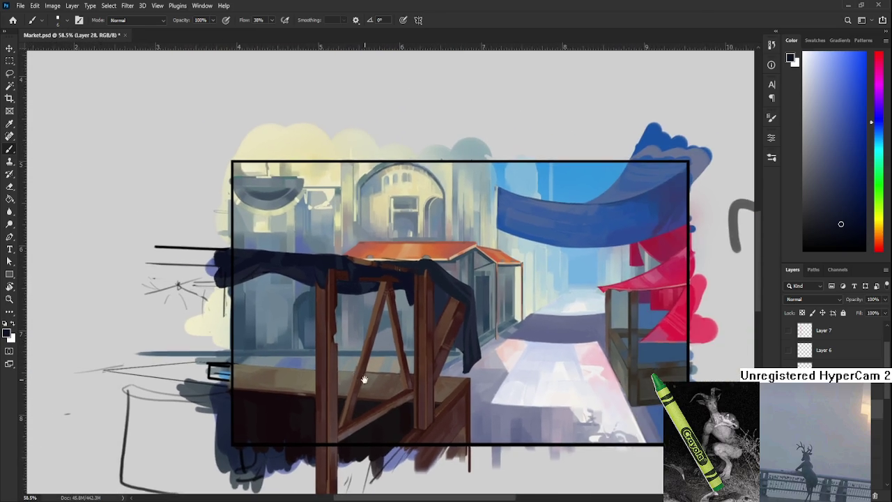
pyautogui.scroll(2, 362, 377)
pyautogui.moveTo(491, 375); pyautogui.dragTo(493, 396)
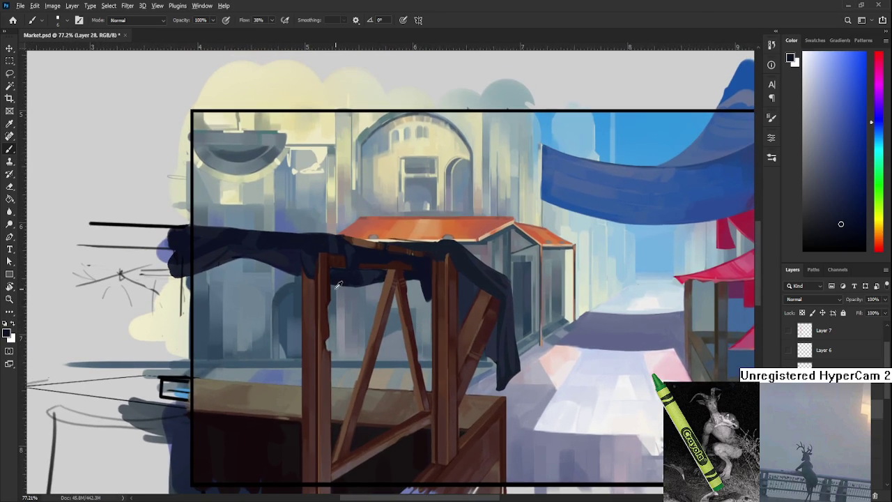
pyautogui.keyDown('alt'); pyautogui.click(332, 289); pyautogui.keyUp('alt')
pyautogui.moveTo(328, 276); pyautogui.dragTo(326, 309)
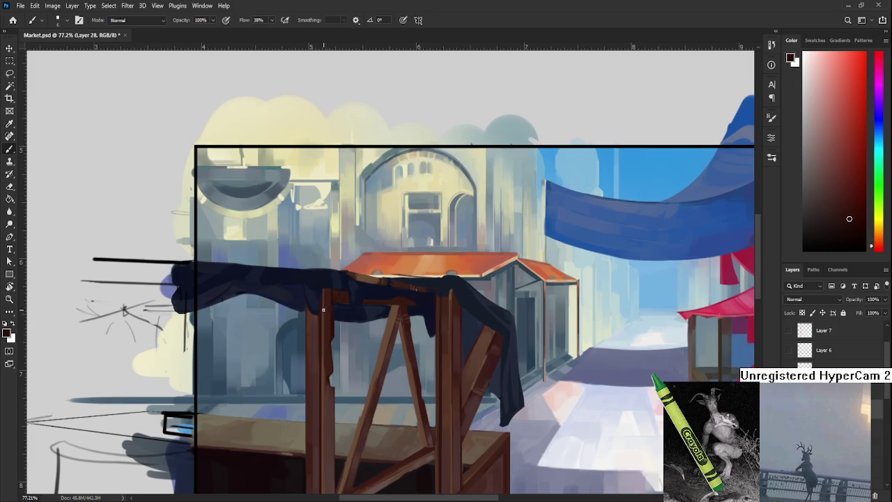
pyautogui.keyDown('alt'); pyautogui.click(319, 290); pyautogui.keyUp('alt')
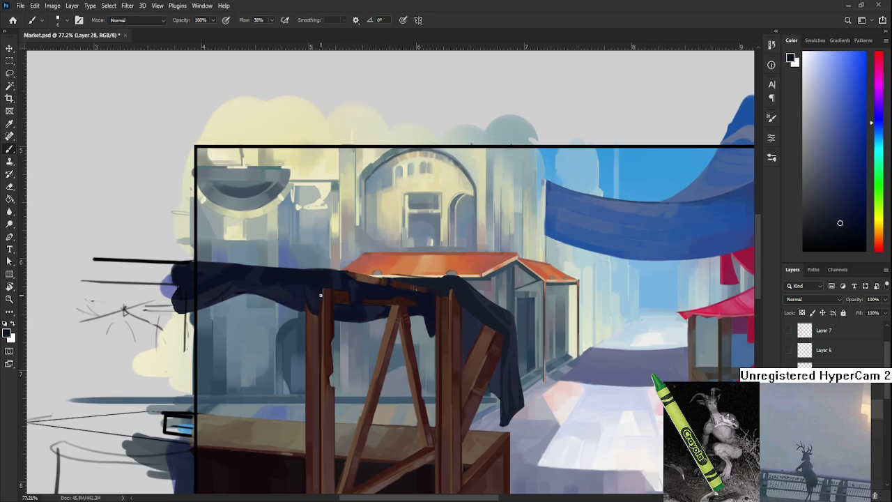
pyautogui.keyDown('alt'); pyautogui.click(317, 312); pyautogui.keyUp('alt')
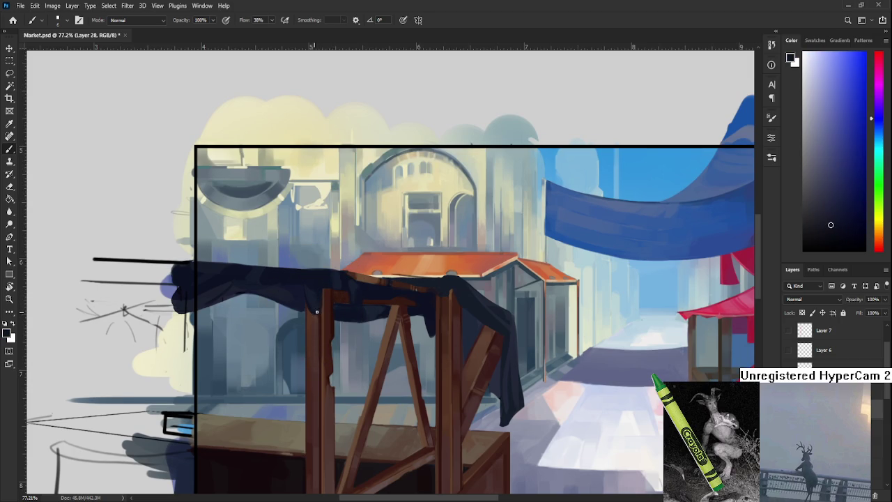
pyautogui.keyDown('alt'); pyautogui.click(319, 308); pyautogui.keyUp('alt')
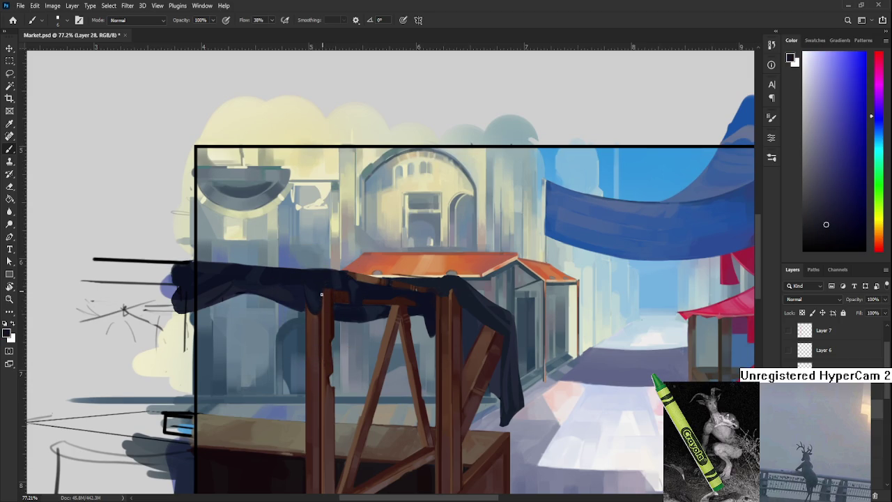
pyautogui.keyDown('alt'); pyautogui.click(340, 286); pyautogui.keyUp('alt')
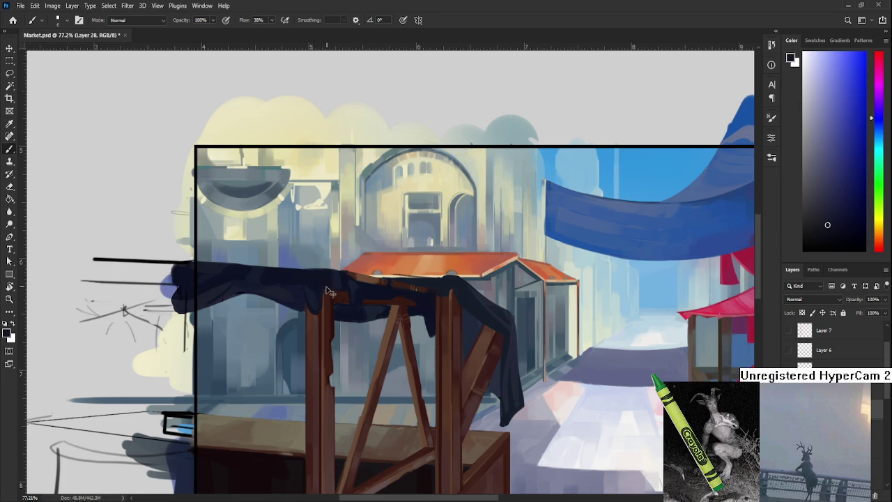
pyautogui.keyDown('alt'); pyautogui.click(327, 281); pyautogui.keyUp('alt')
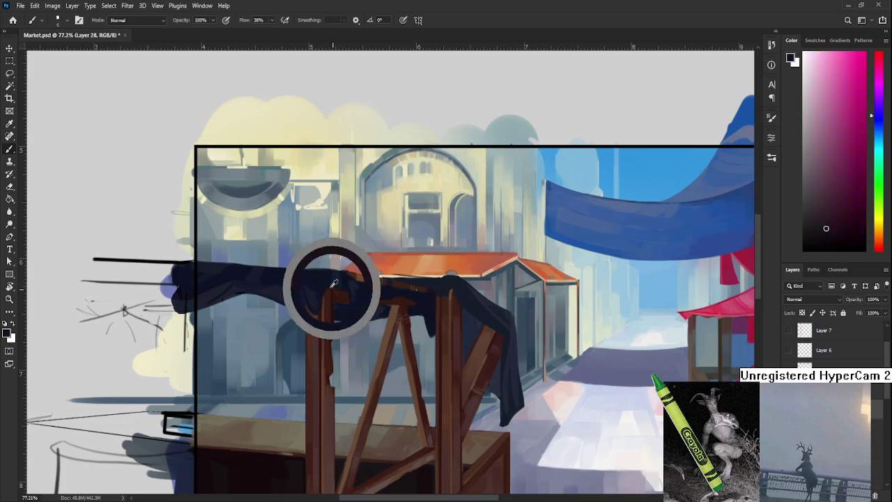
# Pan down to the lower stall and pick a dark reddish brown from the wooden post.
pyautogui.moveTo(334, 295); pyautogui.dragTo(373, 248)
pyautogui.keyDown('alt'); pyautogui.click(354, 404); pyautogui.keyUp('alt')
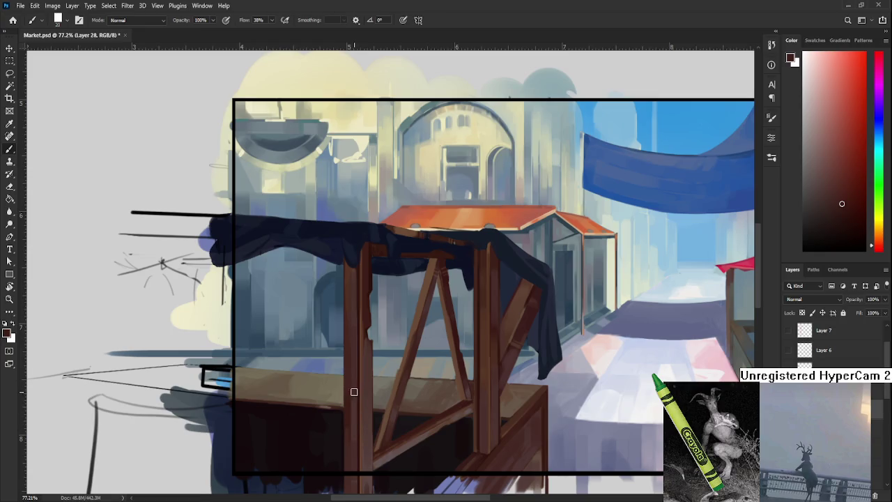
pyautogui.keyDown('alt'); pyautogui.click(354, 370); pyautogui.keyUp('alt')
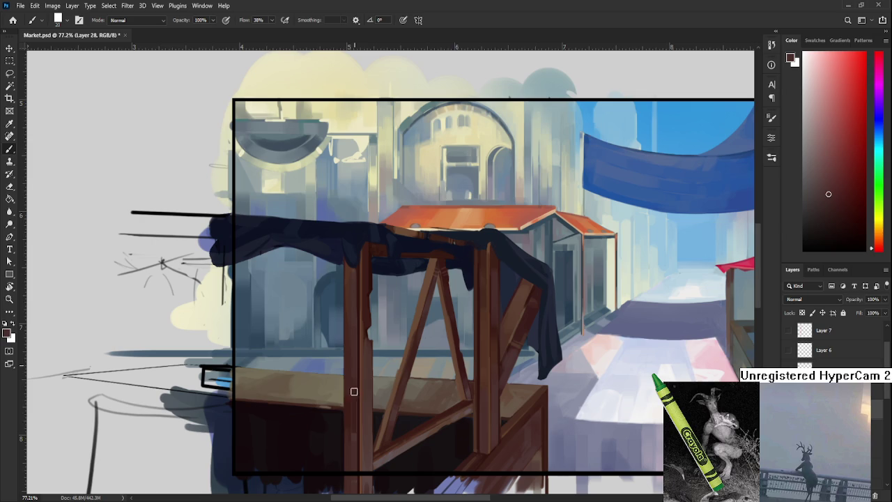
pyautogui.keyDown('alt'); pyautogui.click(354, 427); pyautogui.keyUp('alt')
pyautogui.moveTo(354, 434)
pyautogui.mouseDown()
pyautogui.moveTo(355, 404)
pyautogui.moveTo(363, 445)
pyautogui.mouseUp()
pyautogui.keyDown('alt'); pyautogui.click(356, 396); pyautogui.keyUp('alt')
pyautogui.keyDown('alt'); pyautogui.click(354, 414); pyautogui.keyUp('alt')
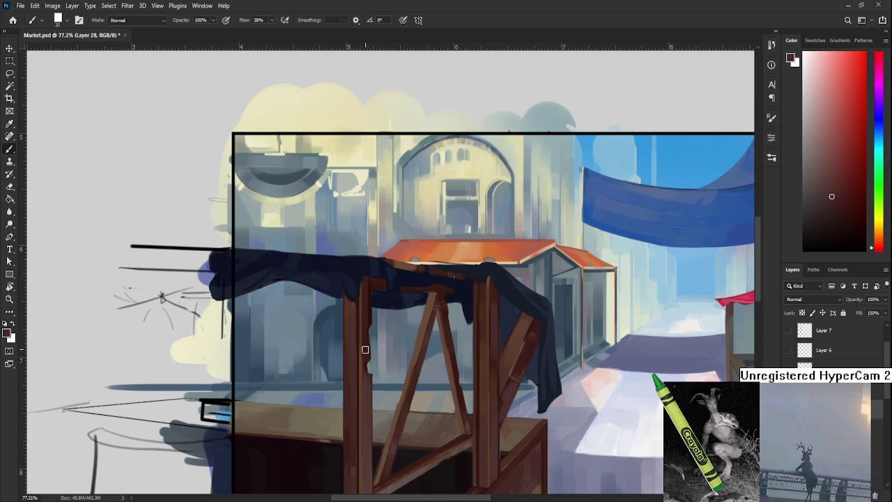
# Sample the post's wood colour, then switch to a much smaller Eraser.
pyautogui.moveTo(362, 327); pyautogui.dragTo(369, 322)
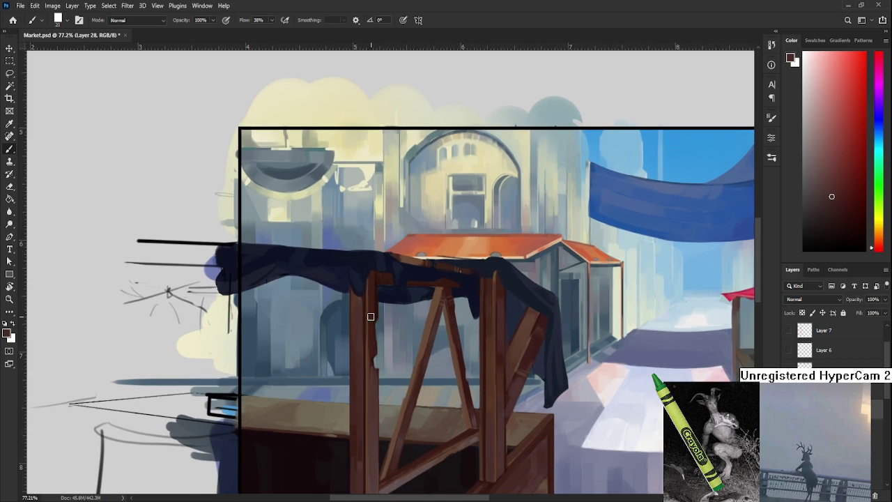
pyautogui.keyDown('alt'); pyautogui.click(372, 309); pyautogui.keyUp('alt')
pyautogui.press('e')
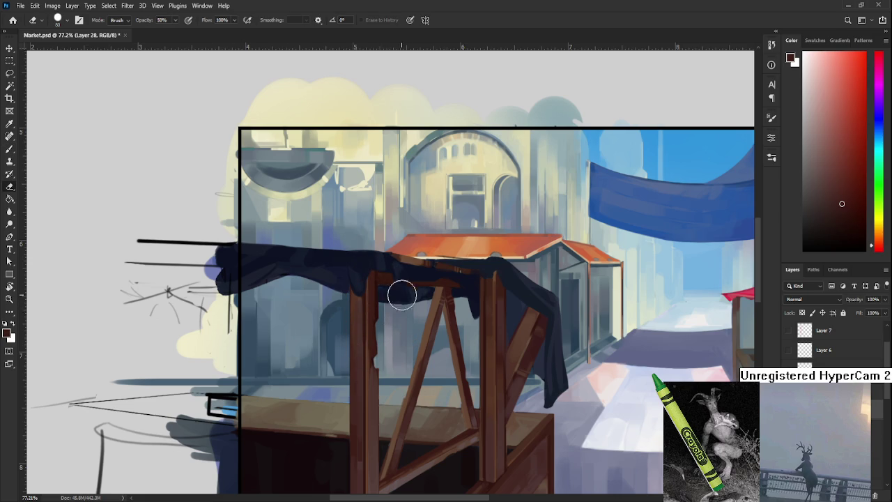
pyautogui.press('[')
pyautogui.press('[')
pyautogui.press('[')
pyautogui.scroll(-1, 379, 325)
pyautogui.scroll(-2, 378, 370)
# Back on the Brush, sample several dark wood tones along the left front post.
pyautogui.press('b')
pyautogui.keyDown('alt'); pyautogui.click(369, 395); pyautogui.keyUp('alt')
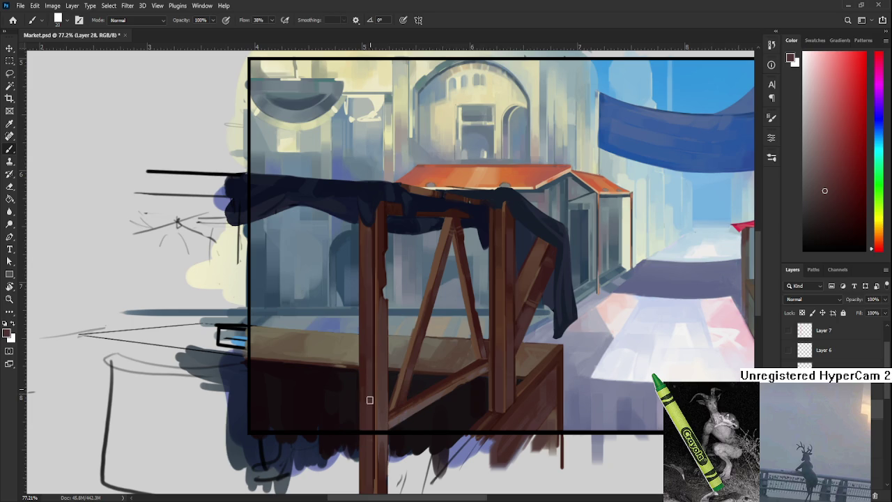
pyautogui.keyDown('alt'); pyautogui.click(372, 392); pyautogui.keyUp('alt')
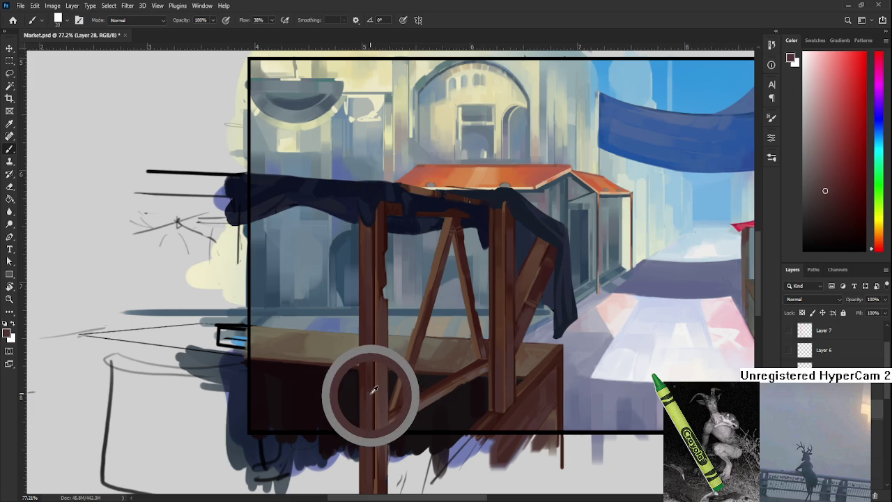
pyautogui.moveTo(372, 392); pyautogui.dragTo(369, 388)
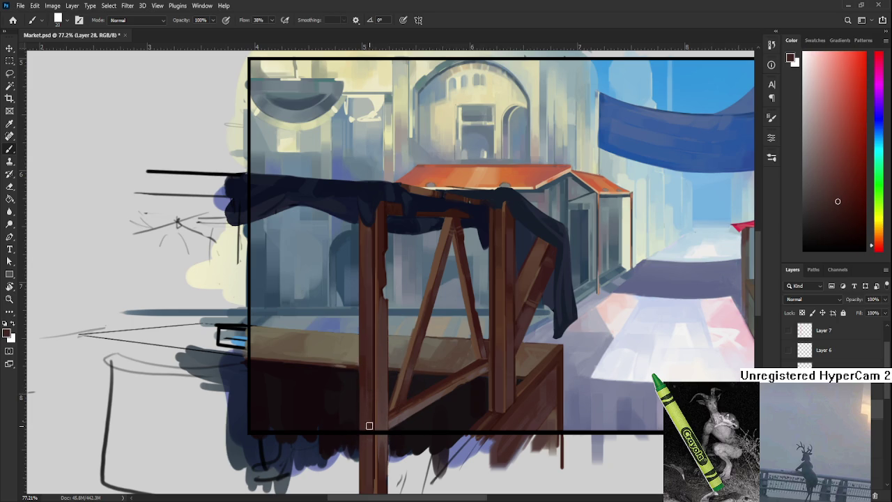
pyautogui.keyDown('alt'); pyautogui.click(372, 387); pyautogui.keyUp('alt')
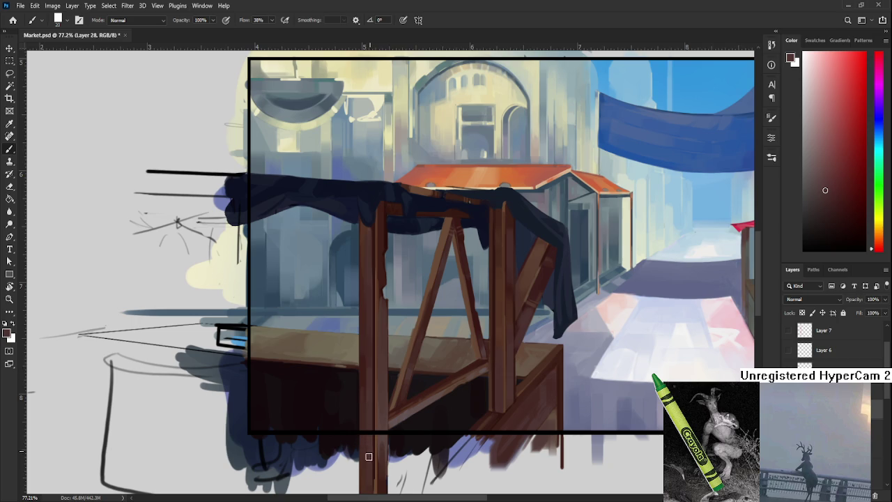
pyautogui.keyDown('alt'); pyautogui.click(376, 364); pyautogui.keyUp('alt')
pyautogui.moveTo(367, 351); pyautogui.dragTo(366, 398)
pyautogui.keyDown('alt'); pyautogui.click(363, 411); pyautogui.keyUp('alt')
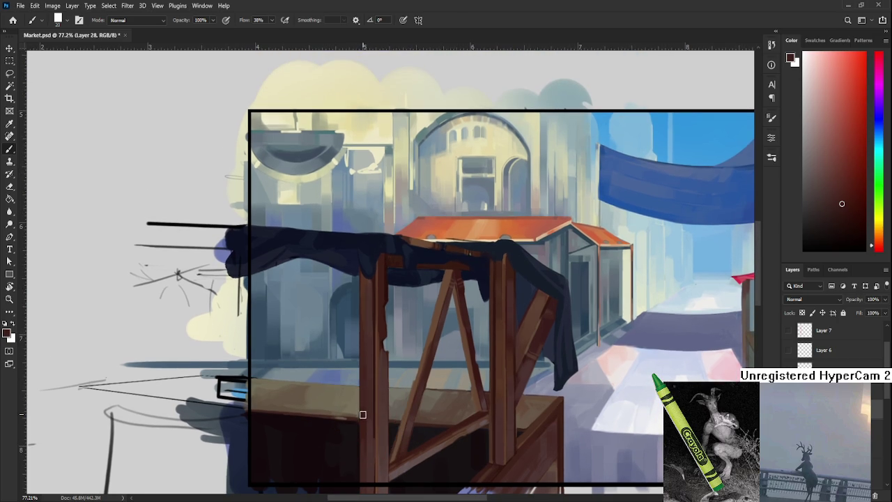
pyautogui.scroll(-2, 365, 349)
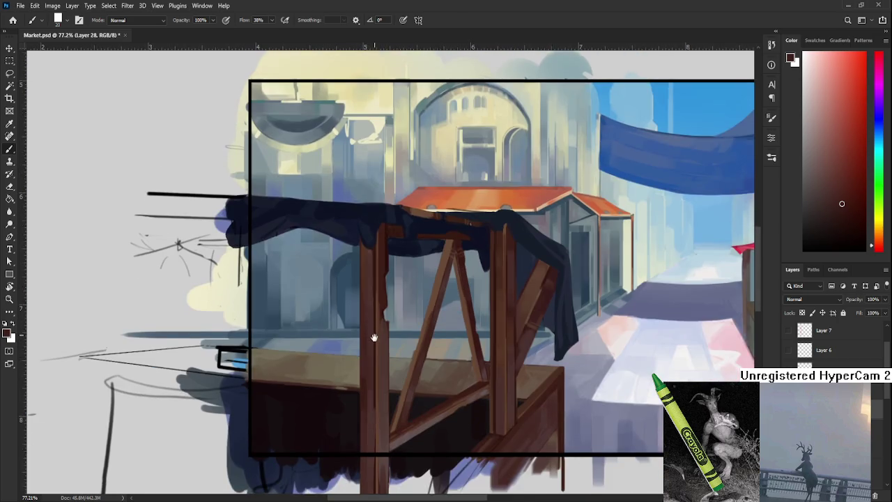
# Shrink the brush and sample darker wood tones from the stall's left post.
pyautogui.keyDown('alt'); pyautogui.click(372, 383); pyautogui.keyUp('alt')
pyautogui.keyDown('alt'); pyautogui.click(370, 388); pyautogui.keyUp('alt')
pyautogui.press('[')
pyautogui.press('[')
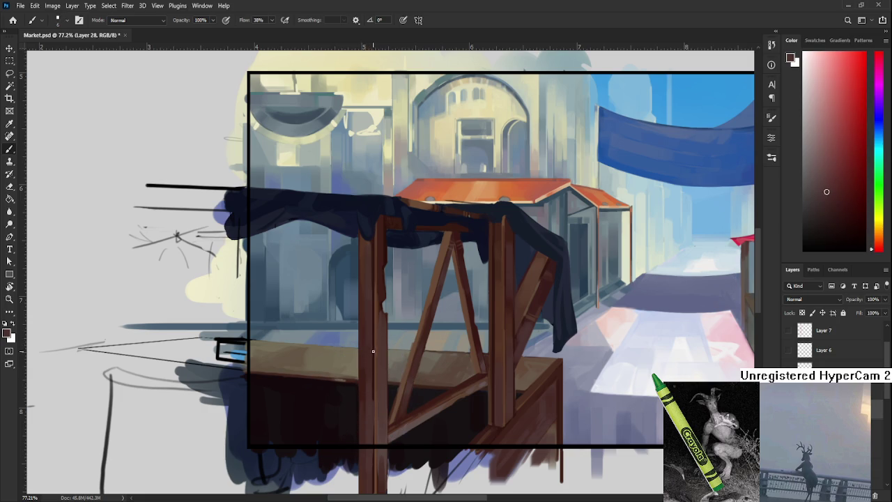
pyautogui.keyDown('alt'); pyautogui.click(377, 280); pyautogui.keyUp('alt')
pyautogui.keyDown('alt'); pyautogui.click(375, 288); pyautogui.keyUp('alt')
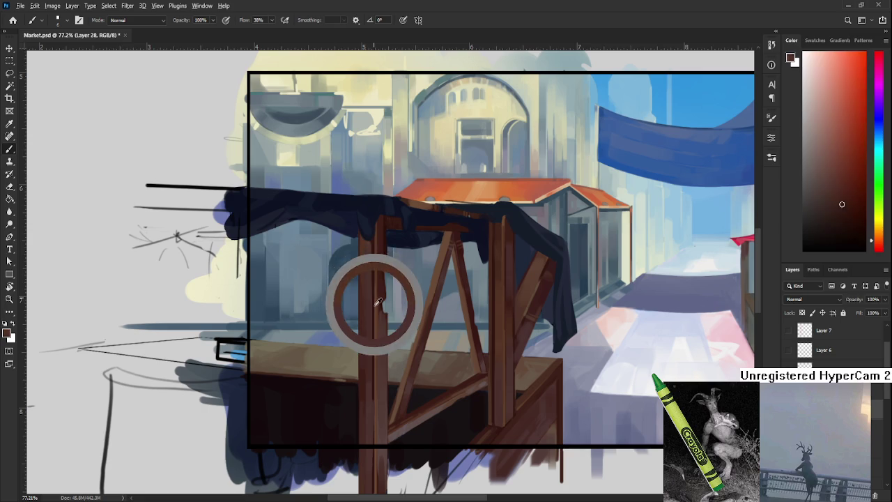
pyautogui.keyDown('alt'); pyautogui.click(371, 394); pyautogui.keyUp('alt')
pyautogui.keyDown('alt'); pyautogui.click(375, 290); pyautogui.keyUp('alt')
# Enlarge the brush to 20 and paint a dark stroke down the wooden post.
pyautogui.moveTo(379, 269); pyautogui.dragTo(366, 347)
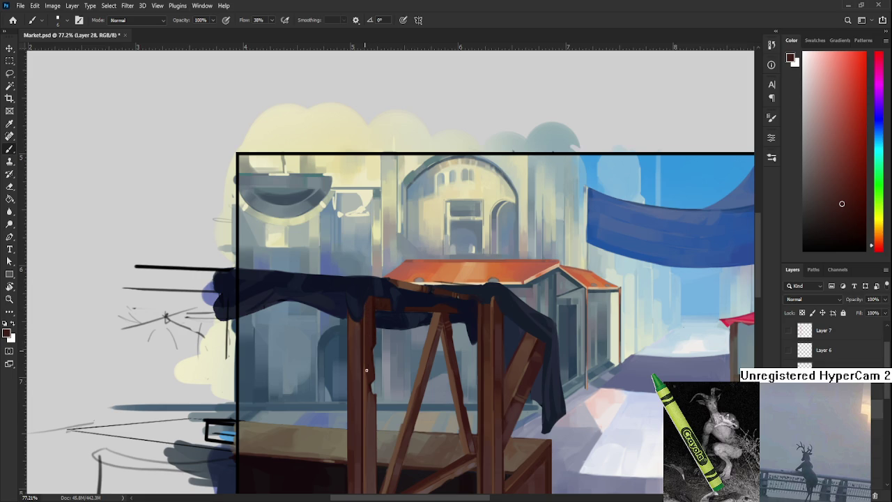
pyautogui.moveTo(365, 381)
pyautogui.mouseDown()
pyautogui.moveTo(364, 337)
pyautogui.moveTo(367, 354)
pyautogui.mouseUp()
pyautogui.press(']')
pyautogui.press(']')
pyautogui.press(']')
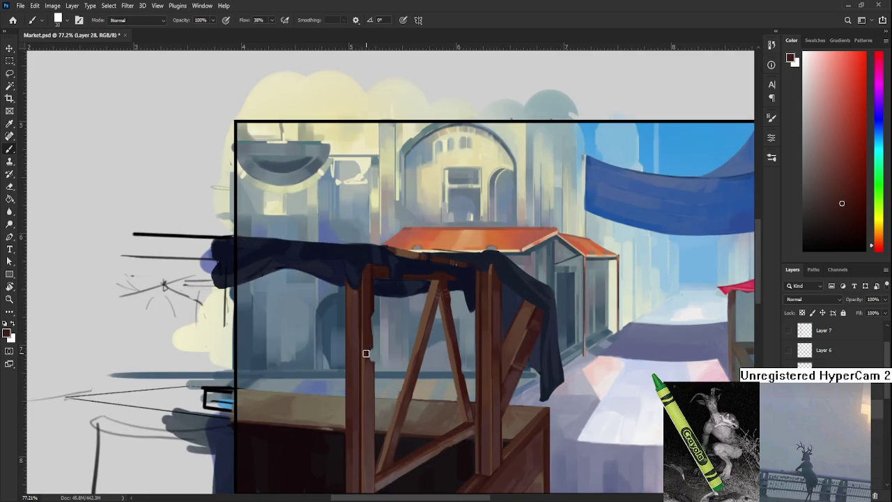
pyautogui.scroll(-2, 366, 376)
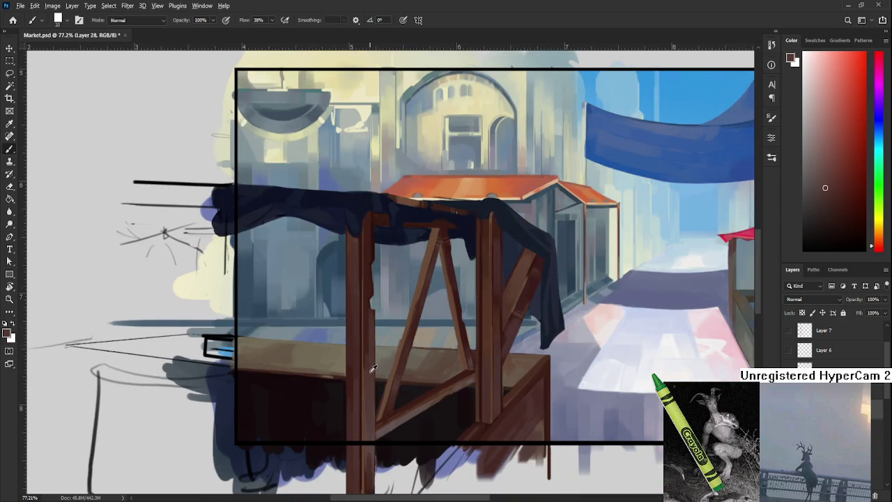
pyautogui.keyDown('alt'); pyautogui.click(368, 317); pyautogui.keyUp('alt')
pyautogui.moveTo(365, 439)
pyautogui.mouseDown()
pyautogui.moveTo(364, 387)
pyautogui.moveTo(368, 437)
pyautogui.mouseUp()
# Shrink the brush to 6 and paint a dark line down the post's left edge.
pyautogui.keyDown('alt'); pyautogui.click(369, 369); pyautogui.keyUp('alt')
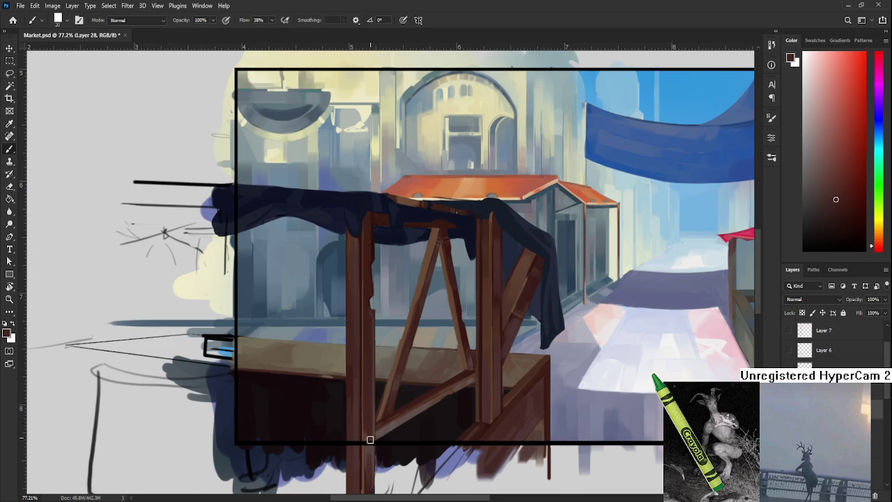
pyautogui.scroll(1, 372, 328)
pyautogui.keyDown('alt'); pyautogui.click(372, 326); pyautogui.keyUp('alt')
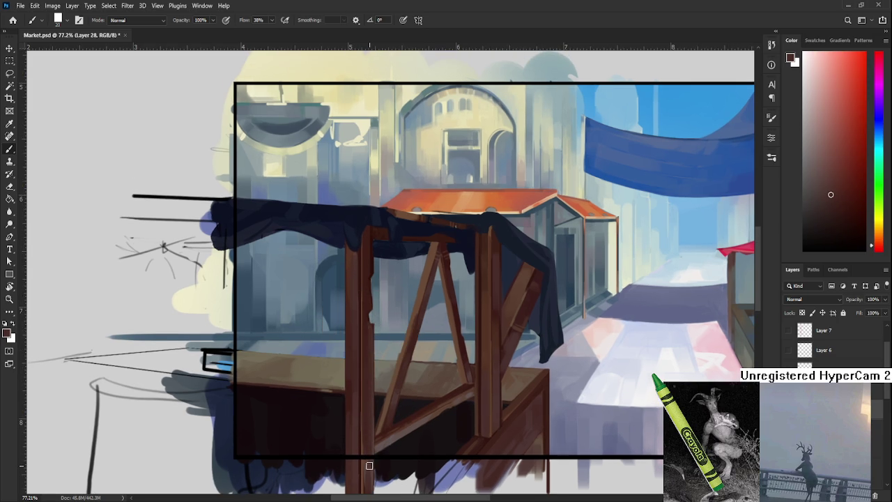
pyautogui.keyDown('alt'); pyautogui.click(370, 327); pyautogui.keyUp('alt')
pyautogui.moveTo(362, 351); pyautogui.dragTo(352, 396)
pyautogui.press('[')
pyautogui.press('[')
pyautogui.press('[')
pyautogui.keyDown('alt'); pyautogui.click(359, 252); pyautogui.keyUp('alt')
pyautogui.moveTo(352, 253); pyautogui.dragTo(352, 446)
# Sample a lighter post tone and paint a thin highlight down the post.
pyautogui.moveTo(360, 331); pyautogui.dragTo(360, 370)
pyautogui.keyDown('alt'); pyautogui.click(360, 319); pyautogui.keyUp('alt')
pyautogui.keyDown('alt'); pyautogui.click(359, 319); pyautogui.keyUp('alt')
pyautogui.keyDown('alt'); pyautogui.click(356, 308); pyautogui.keyUp('alt')
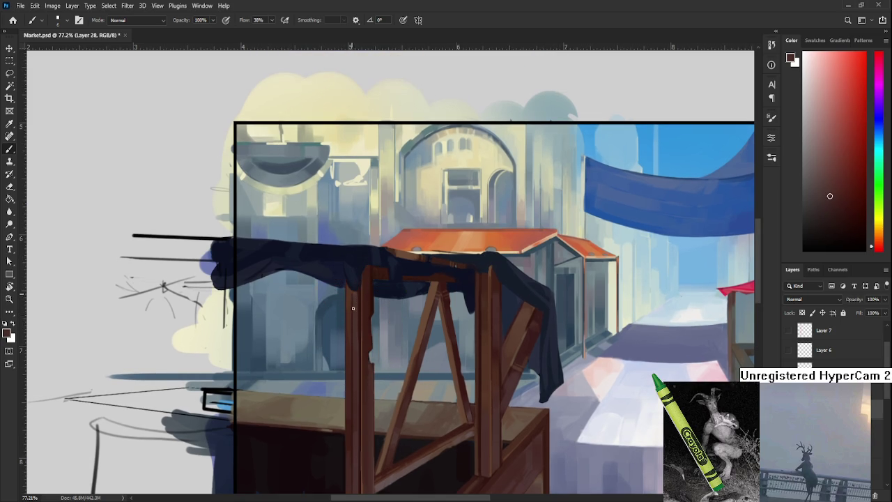
pyautogui.keyDown('alt'); pyautogui.click(357, 301); pyautogui.keyUp('alt')
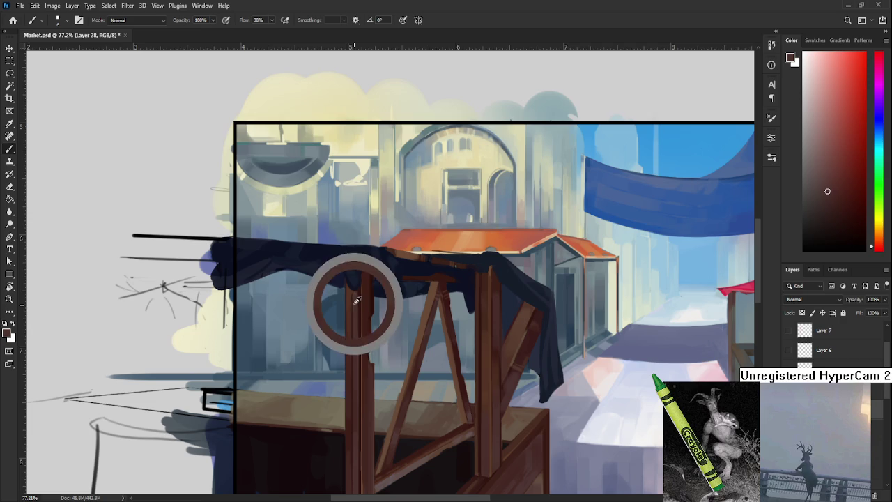
pyautogui.moveTo(357, 300); pyautogui.dragTo(356, 400)
pyautogui.keyDown('alt'); pyautogui.click(354, 414); pyautogui.keyUp('alt')
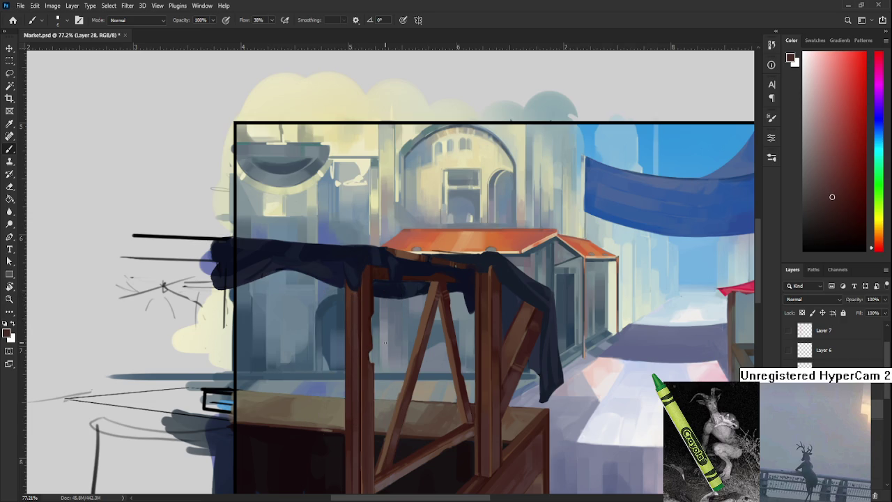
# Reframe the stall and sample the cloth's dark navy where it meets the top crossbar.
pyautogui.scroll(-3, 384, 359)
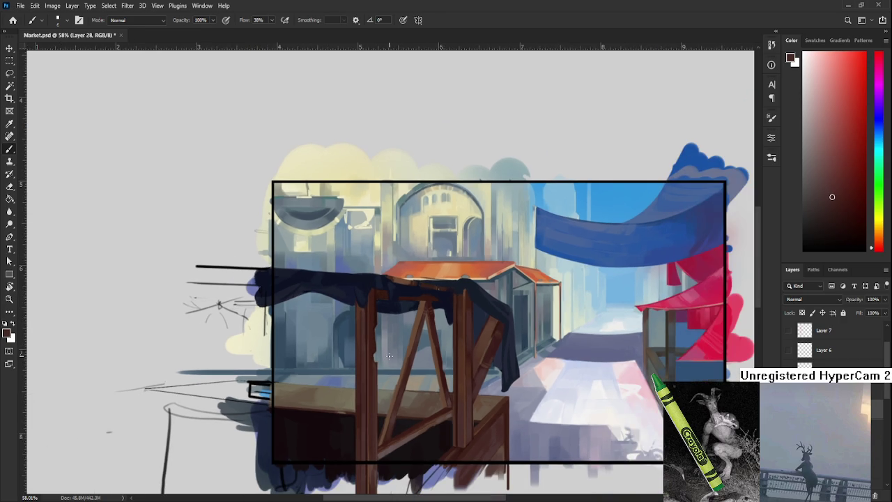
pyautogui.scroll(2, 388, 346)
pyautogui.scroll(2, 388, 346)
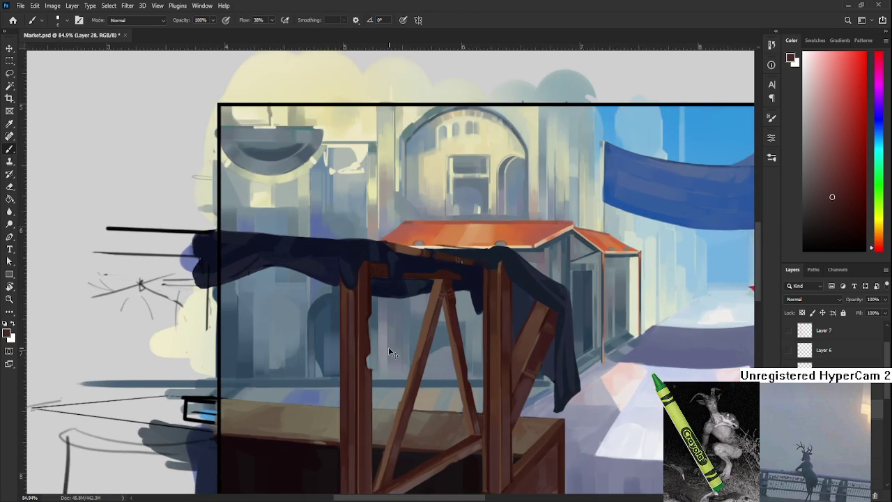
pyautogui.moveTo(389, 342); pyautogui.dragTo(356, 387)
pyautogui.keyDown('alt'); pyautogui.click(326, 320); pyautogui.keyUp('alt')
pyautogui.keyDown('alt'); pyautogui.click(324, 319); pyautogui.keyUp('alt')
pyautogui.keyDown('alt'); pyautogui.click(326, 321); pyautogui.keyUp('alt')
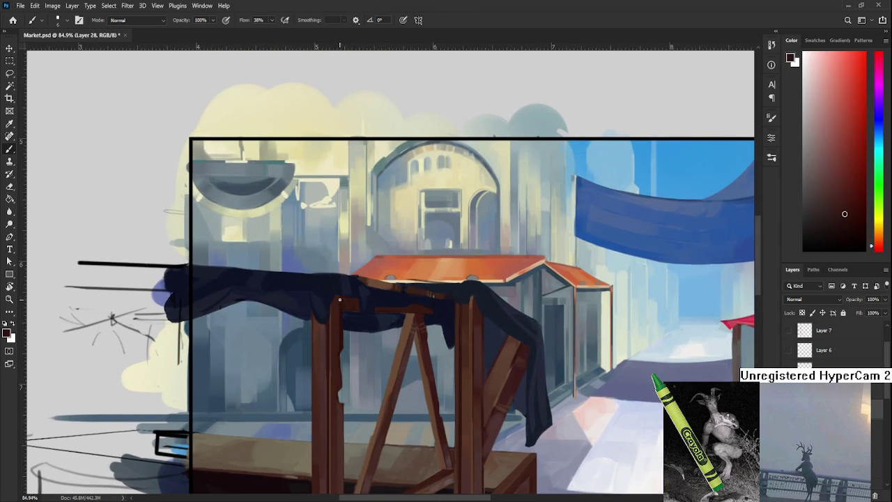
pyautogui.moveTo(339, 300); pyautogui.dragTo(352, 322)
pyautogui.keyDown('alt'); pyautogui.click(363, 299); pyautogui.keyUp('alt')
pyautogui.keyDown('alt'); pyautogui.click(360, 304); pyautogui.keyUp('alt')
pyautogui.moveTo(360, 303); pyautogui.dragTo(354, 324)
pyautogui.keyDown('alt'); pyautogui.click(380, 322); pyautogui.keyUp('alt')
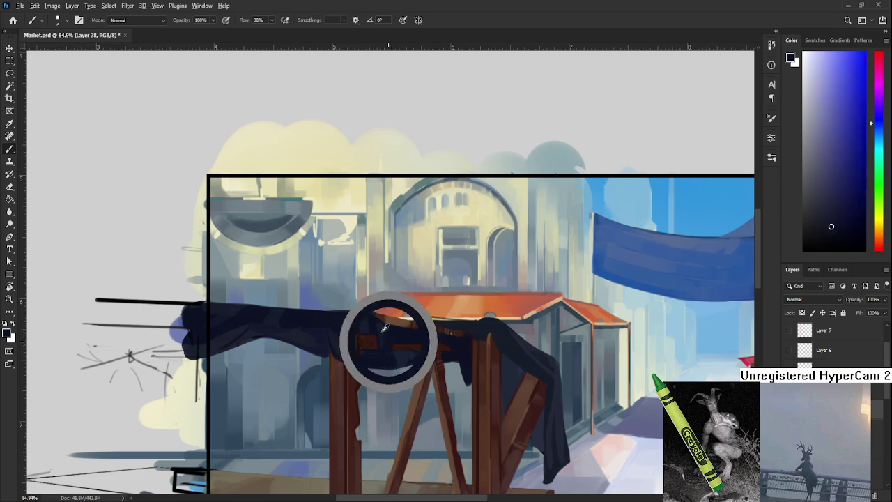
# Sample dark blues along the cloth's edge where it drapes over the top beam.
pyautogui.keyDown('alt'); pyautogui.click(383, 330); pyautogui.keyUp('alt')
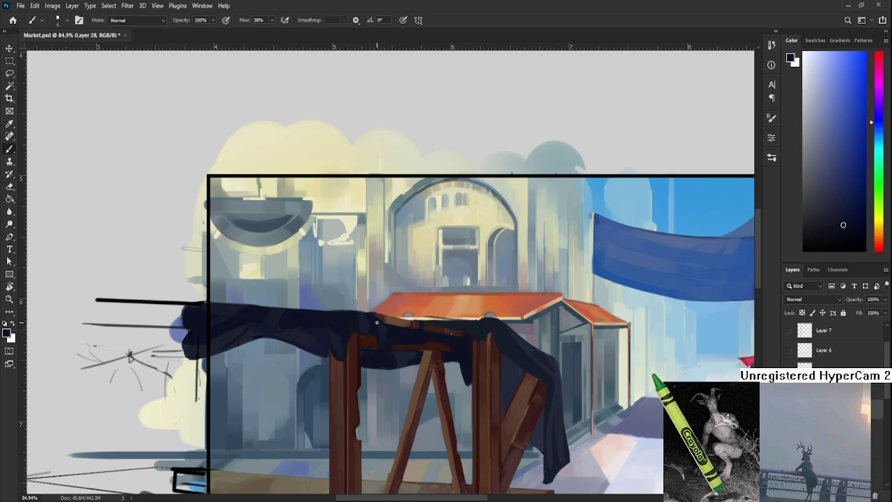
pyautogui.keyDown('alt'); pyautogui.click(373, 319); pyautogui.keyUp('alt')
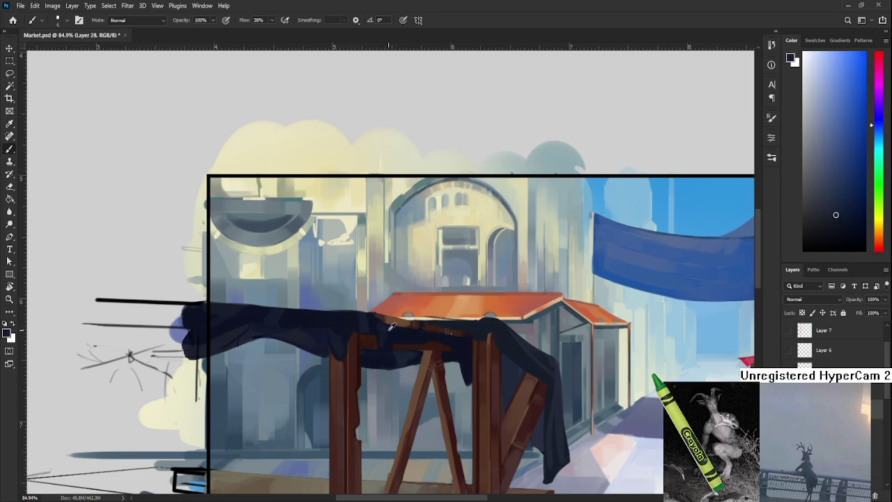
pyautogui.keyDown('alt'); pyautogui.click(401, 334); pyautogui.keyUp('alt')
pyautogui.keyDown('alt'); pyautogui.click(387, 330); pyautogui.keyUp('alt')
pyautogui.keyDown('alt'); pyautogui.click(393, 333); pyautogui.keyUp('alt')
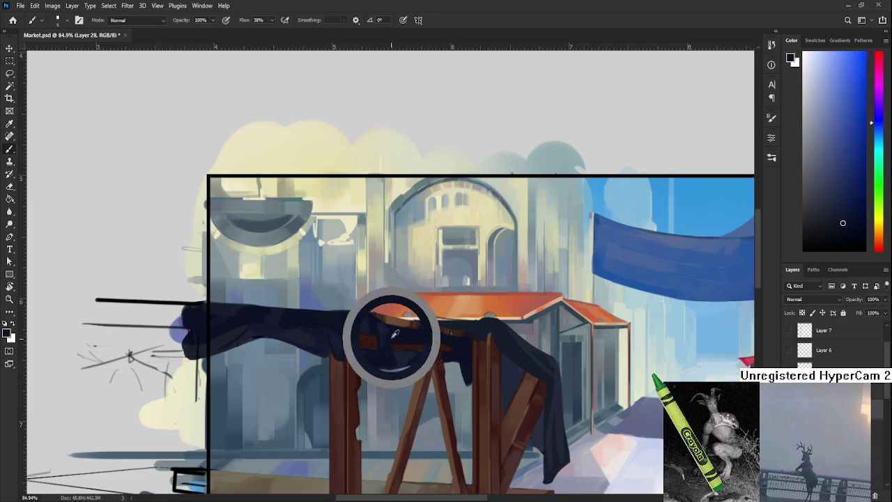
pyautogui.keyDown('alt'); pyautogui.click(392, 332); pyautogui.keyUp('alt')
pyautogui.keyDown('alt'); pyautogui.click(384, 333); pyautogui.keyUp('alt')
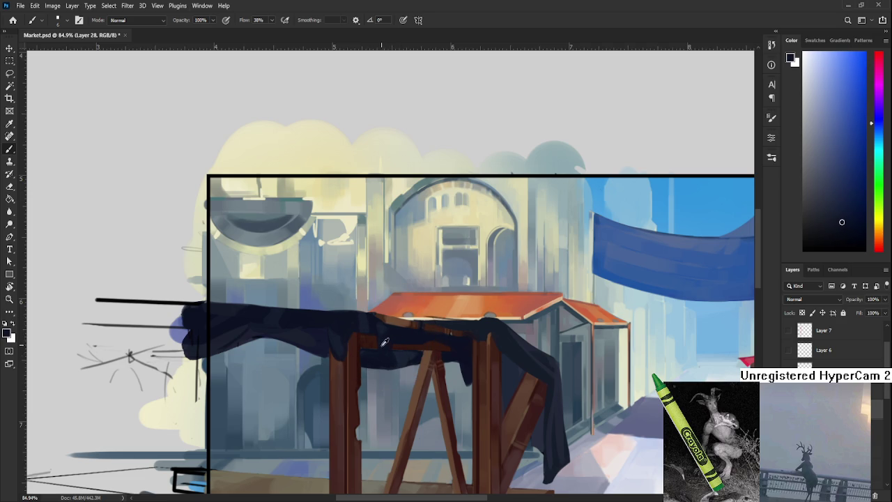
pyautogui.keyDown('alt'); pyautogui.click(385, 333); pyautogui.keyUp('alt')
pyautogui.keyDown('alt'); pyautogui.click(381, 331); pyautogui.keyUp('alt')
# Sample lower cloth shades and the beam's reddish wood, settling on a cloth blue.
pyautogui.keyDown('alt'); pyautogui.click(385, 328); pyautogui.keyUp('alt')
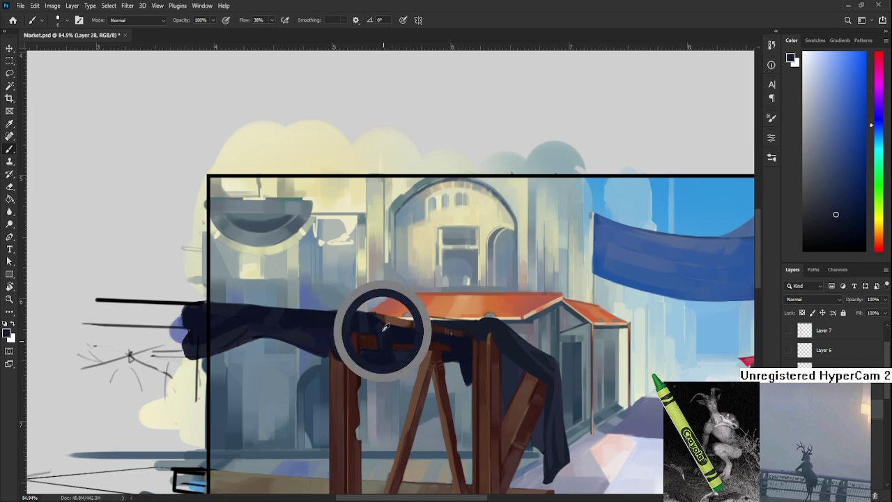
pyautogui.keyDown('alt'); pyautogui.click(380, 343); pyautogui.keyUp('alt')
pyautogui.keyDown('alt'); pyautogui.click(383, 340); pyautogui.keyUp('alt')
pyautogui.keyDown('alt'); pyautogui.click(387, 341); pyautogui.keyUp('alt')
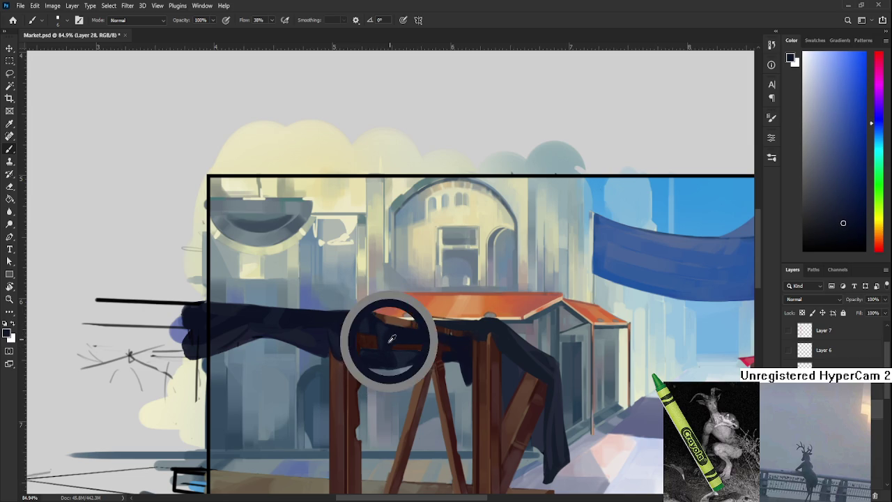
pyautogui.keyDown('alt'); pyautogui.click(388, 337); pyautogui.keyUp('alt')
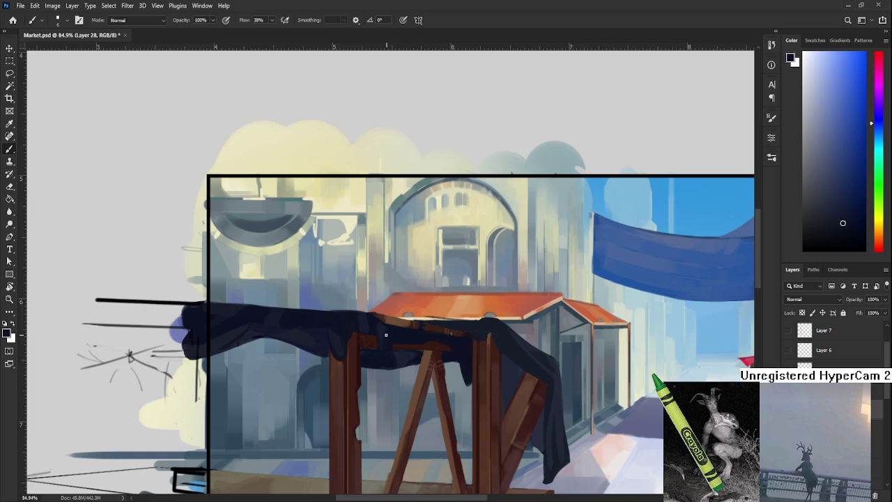
pyautogui.keyDown('alt'); pyautogui.click(382, 349); pyautogui.keyUp('alt')
pyautogui.keyDown('alt'); pyautogui.click(378, 331); pyautogui.keyUp('alt')
pyautogui.keyDown('alt'); pyautogui.click(375, 331); pyautogui.keyUp('alt')
pyautogui.keyDown('alt'); pyautogui.click(375, 332); pyautogui.keyUp('alt')
# Rotate the canvas view about 88° and sample dark blues from the cloth.
pyautogui.press('r')
pyautogui.moveTo(412, 342); pyautogui.dragTo(331, 408)
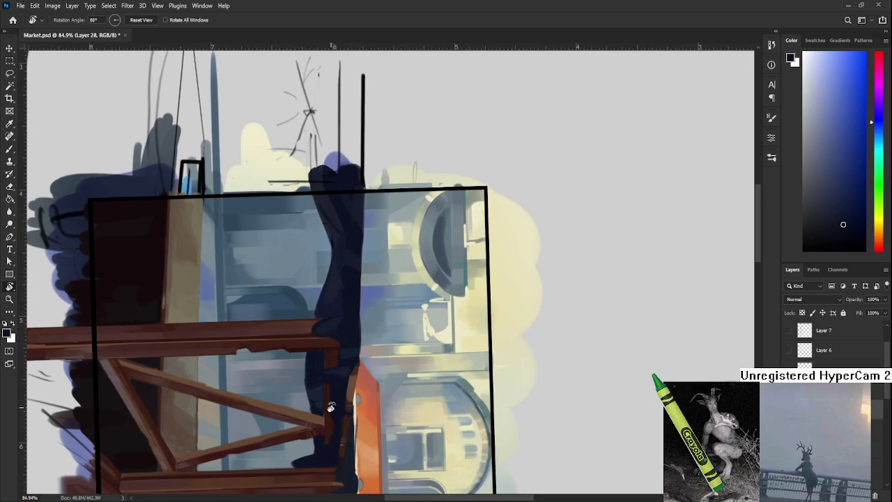
pyautogui.press('b')
pyautogui.keyDown('alt'); pyautogui.click(312, 388); pyautogui.keyUp('alt')
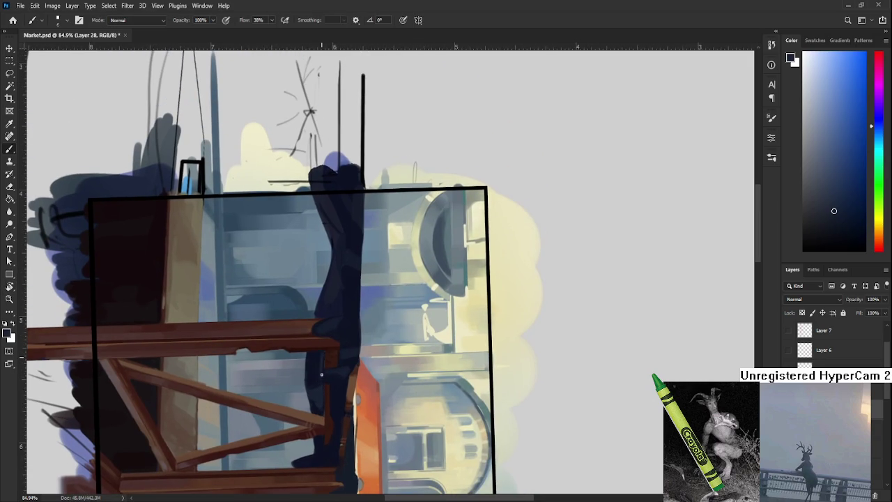
pyautogui.keyDown('alt'); pyautogui.click(319, 363); pyautogui.keyUp('alt')
pyautogui.keyDown('alt'); pyautogui.click(321, 368); pyautogui.keyUp('alt')
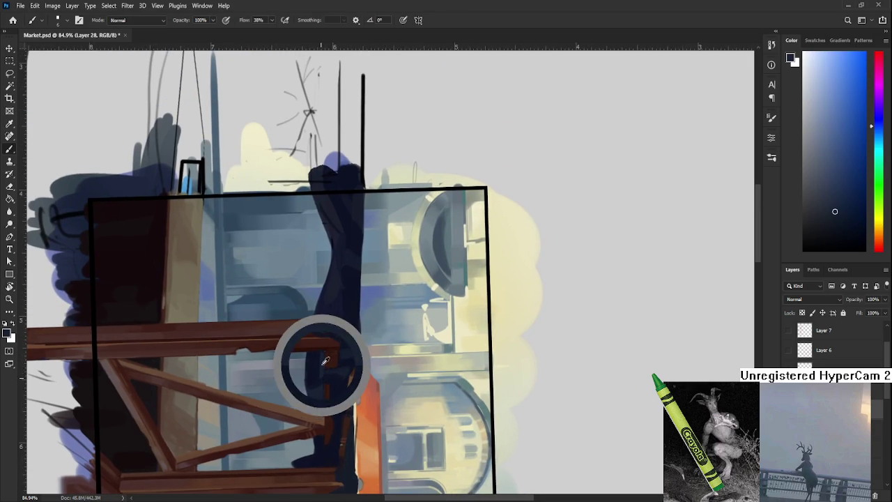
pyautogui.keyDown('alt'); pyautogui.click(324, 383); pyautogui.keyUp('alt')
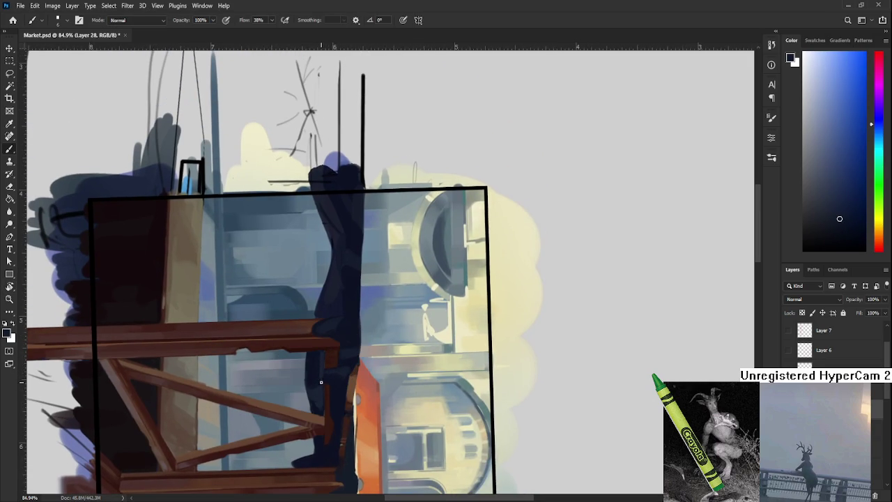
pyautogui.keyDown('alt'); pyautogui.click(320, 365); pyautogui.keyUp('alt')
pyautogui.keyDown('alt'); pyautogui.click(320, 367); pyautogui.keyUp('alt')
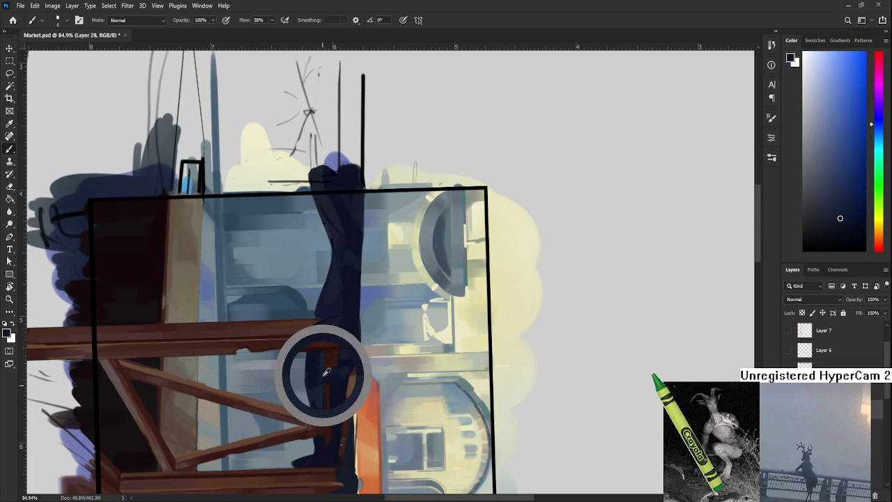
# Paint dark navy strokes along the cloth edge by the post, then rotate the view upright.
pyautogui.keyDown('alt'); pyautogui.click(322, 359); pyautogui.keyUp('alt')
pyautogui.keyDown('alt'); pyautogui.click(322, 378); pyautogui.keyUp('alt')
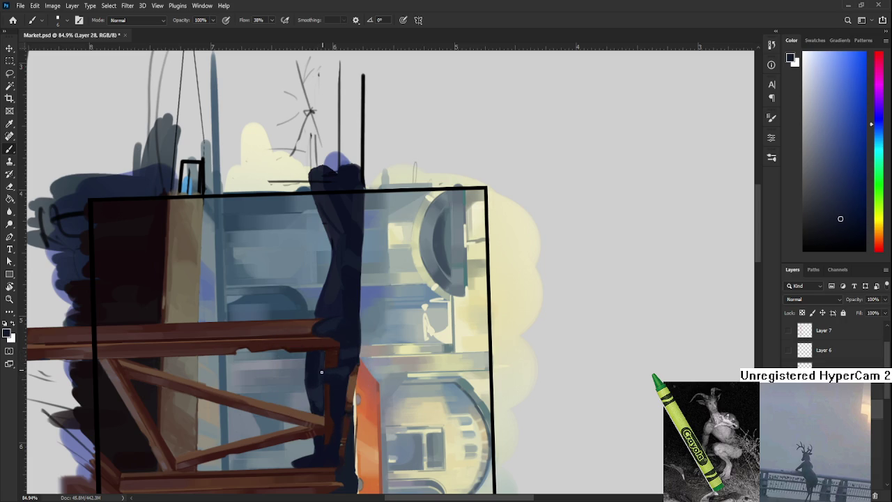
pyautogui.keyDown('alt'); pyautogui.click(321, 360); pyautogui.keyUp('alt')
pyautogui.keyDown('alt'); pyautogui.click(322, 372); pyautogui.keyUp('alt')
pyautogui.keyDown('alt'); pyautogui.click(323, 373); pyautogui.keyUp('alt')
pyautogui.keyDown('alt'); pyautogui.click(323, 381); pyautogui.keyUp('alt')
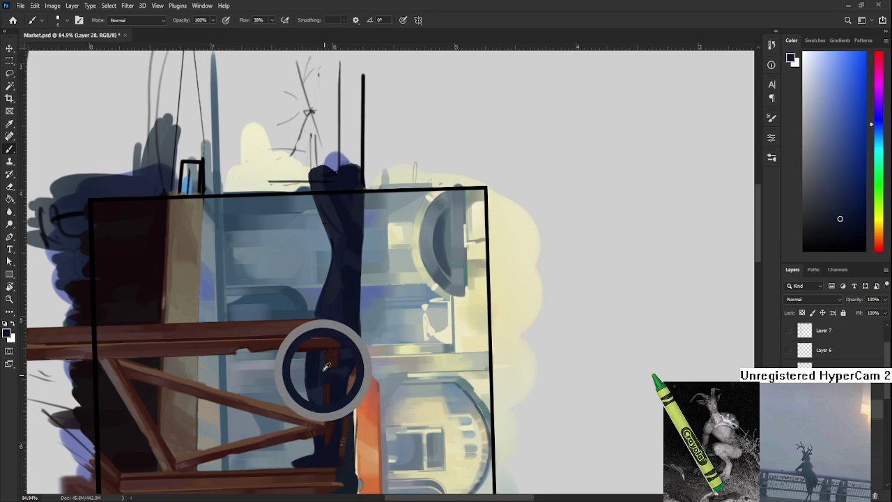
pyautogui.press('r')
pyautogui.press('b')
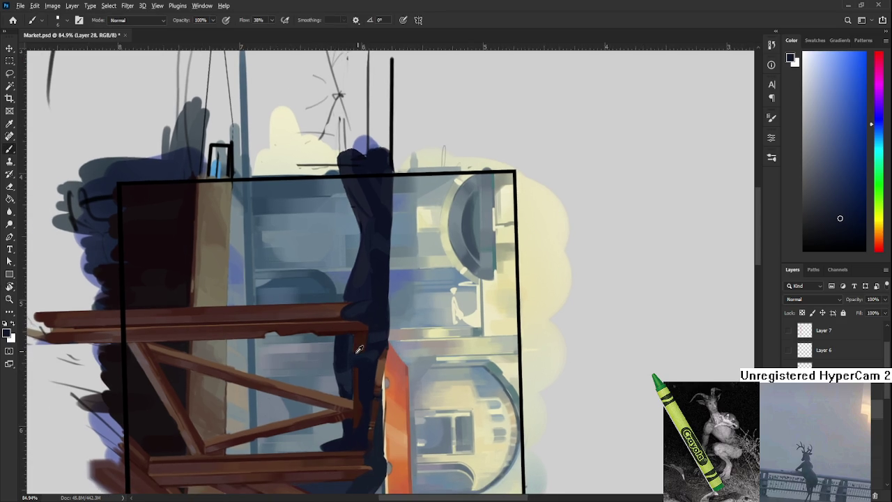
pyautogui.moveTo(347, 349)
pyautogui.mouseDown()
pyautogui.moveTo(342, 343)
pyautogui.moveTo(343, 358)
pyautogui.moveTo(342, 348)
pyautogui.moveTo(342, 358)
pyautogui.moveTo(407, 375)
pyautogui.mouseUp()
pyautogui.press('r')
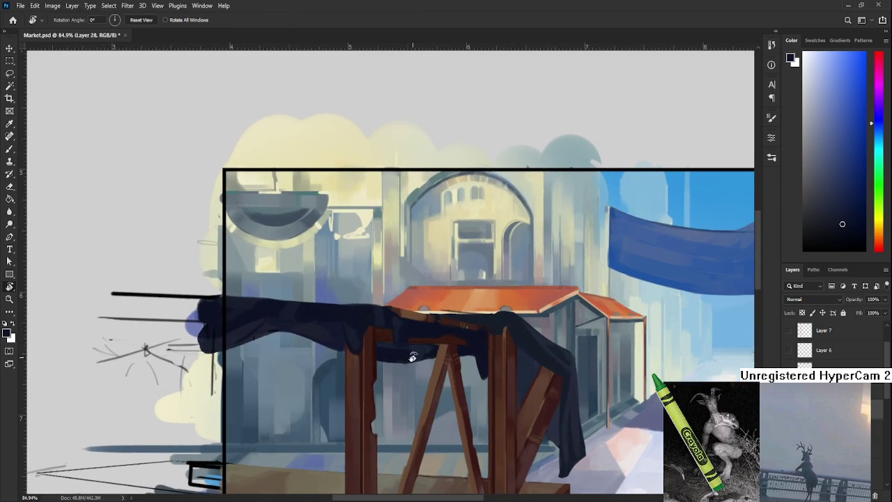
pyautogui.press('b')
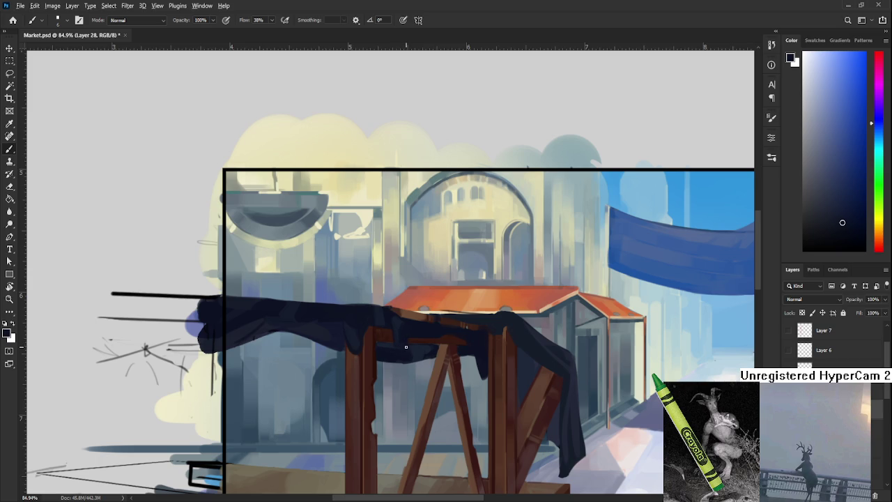
pyautogui.click(402, 344)
pyautogui.click(400, 345)
pyautogui.scroll(2, 384, 350)
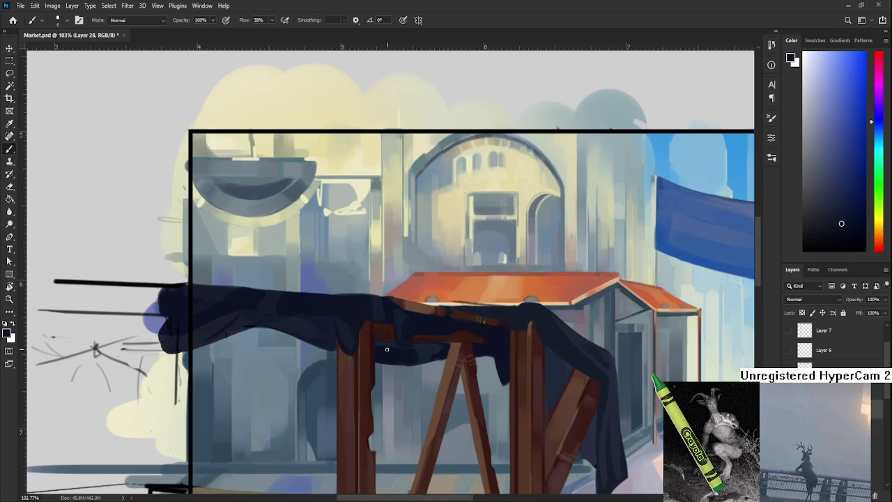
# Zoom out to show the whole stall and sample dark wood browns from the post.
pyautogui.scroll(-2, 386, 349)
pyautogui.scroll(1, 451, 393)
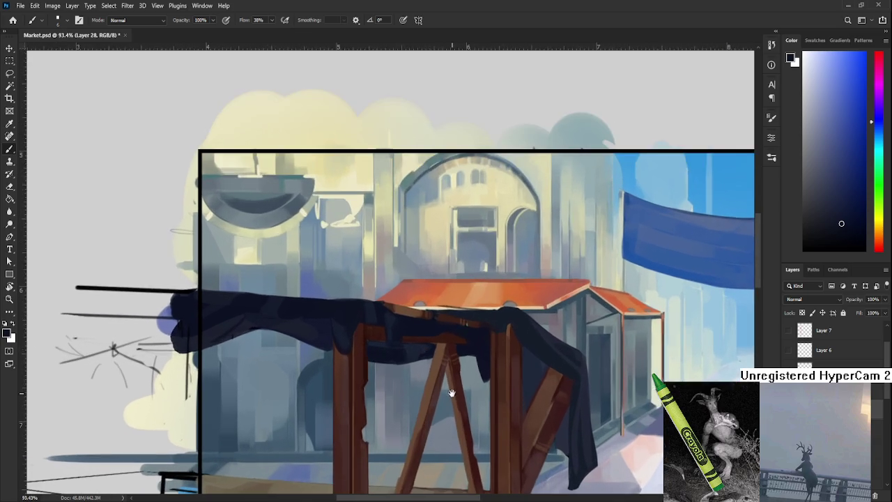
pyautogui.scroll(-1, 452, 392)
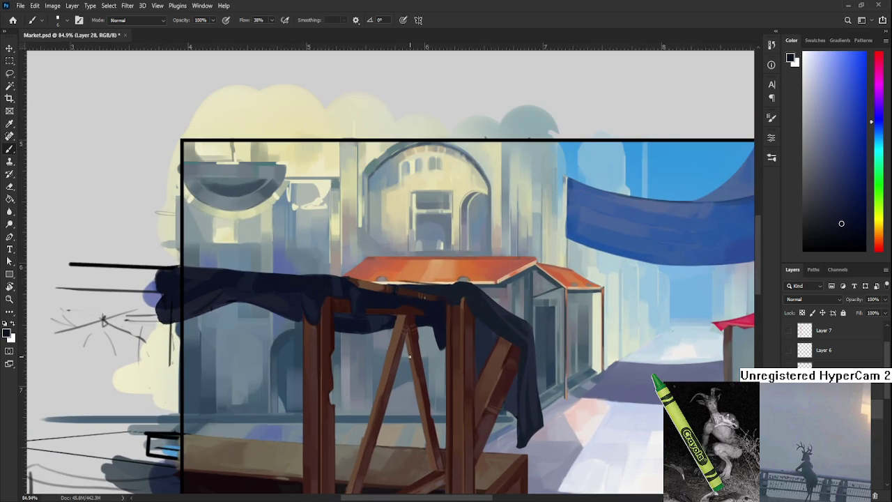
pyautogui.scroll(-1, 409, 356)
pyautogui.scroll(-1, 410, 356)
pyautogui.moveTo(352, 344); pyautogui.dragTo(381, 348)
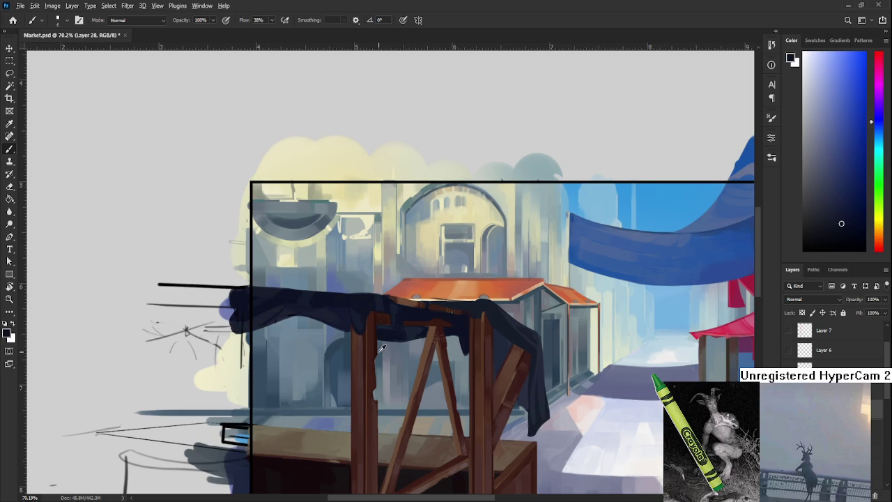
pyautogui.keyDown('alt'); pyautogui.click(372, 350); pyautogui.keyUp('alt')
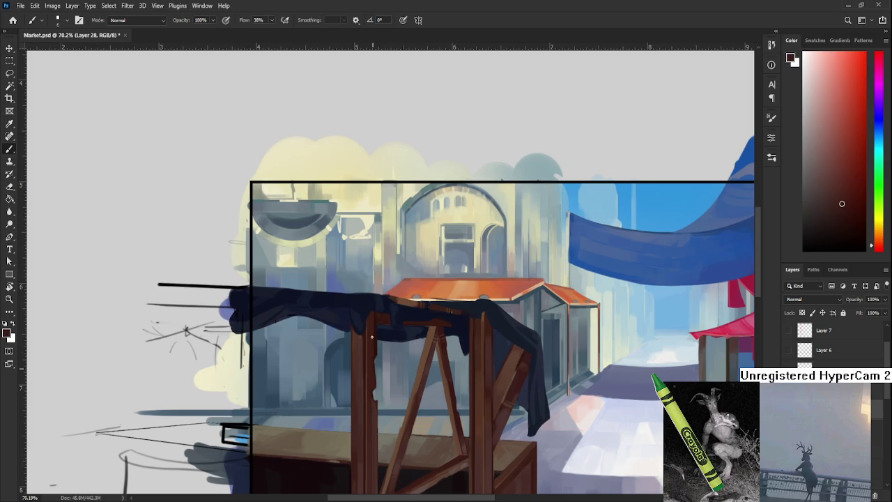
pyautogui.keyDown('alt'); pyautogui.click(374, 342); pyautogui.keyUp('alt')
pyautogui.keyDown('alt'); pyautogui.click(373, 322); pyautogui.keyUp('alt')
pyautogui.keyDown('alt'); pyautogui.click(363, 345); pyautogui.keyUp('alt')
# Paint a light wood-brown highlight stroke along the post's left edge.
pyautogui.keyDown('alt'); pyautogui.click(361, 339); pyautogui.keyUp('alt')
pyautogui.keyDown('alt'); pyautogui.click(364, 338); pyautogui.keyUp('alt')
pyautogui.keyDown('alt'); pyautogui.click(364, 337); pyautogui.keyUp('alt')
pyautogui.keyDown('alt'); pyautogui.click(363, 337); pyautogui.keyUp('alt')
pyautogui.moveTo(370, 392); pyautogui.dragTo(369, 359)
pyautogui.scroll(-3, 361, 338)
pyautogui.scroll(-1, 357, 324)
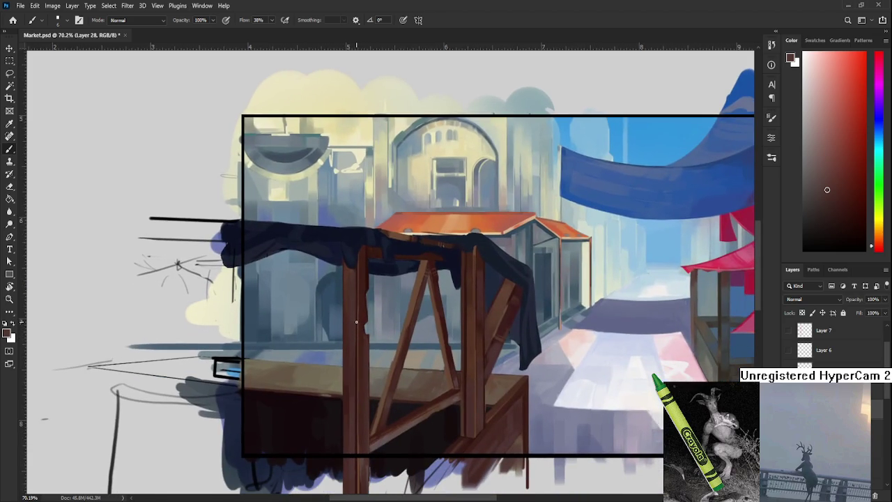
pyautogui.scroll(-3, 356, 321)
pyautogui.scroll(3, 348, 348)
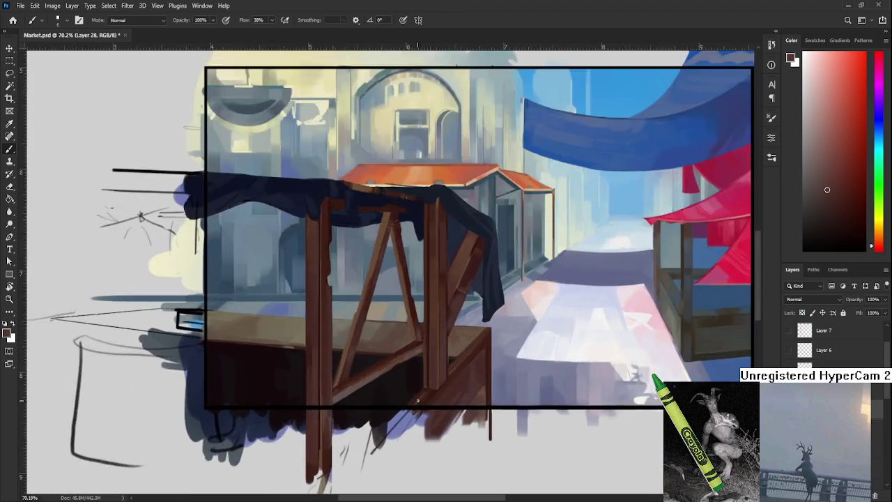
pyautogui.scroll(2, 342, 375)
pyautogui.scroll(1, 344, 379)
pyautogui.scroll(-3, 344, 380)
pyautogui.scroll(2, 349, 374)
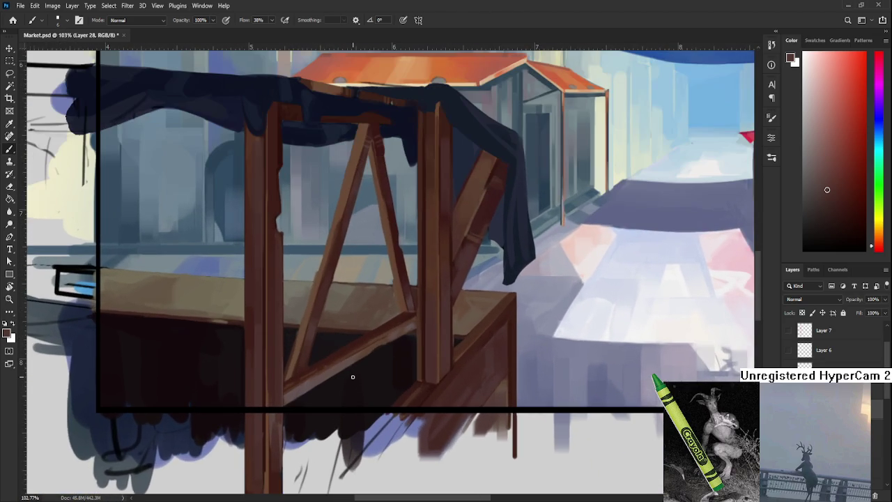
# Sample wood browns from the lower brace and add a light stroke on the brace joint.
pyautogui.keyDown('alt'); pyautogui.click(308, 388); pyautogui.keyUp('alt')
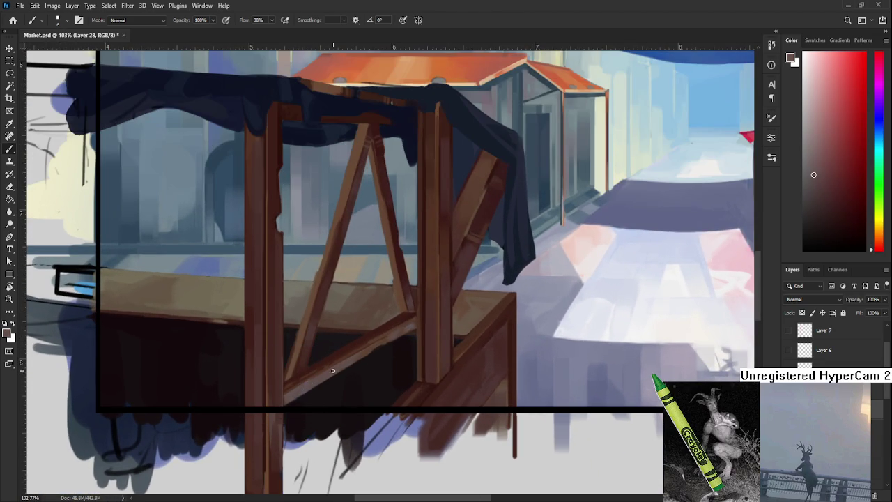
pyautogui.keyDown('alt'); pyautogui.click(317, 376); pyautogui.keyUp('alt')
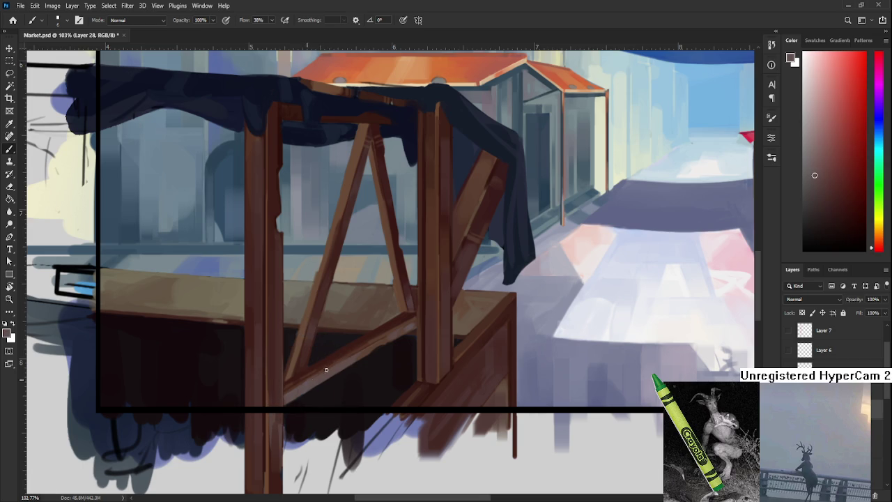
pyautogui.keyDown('alt'); pyautogui.click(353, 352); pyautogui.keyUp('alt')
pyautogui.keyDown('alt'); pyautogui.click(368, 331); pyautogui.keyUp('alt')
pyautogui.keyDown('alt'); pyautogui.click(363, 342); pyautogui.keyUp('alt')
pyautogui.keyDown('alt'); pyautogui.click(408, 317); pyautogui.keyUp('alt')
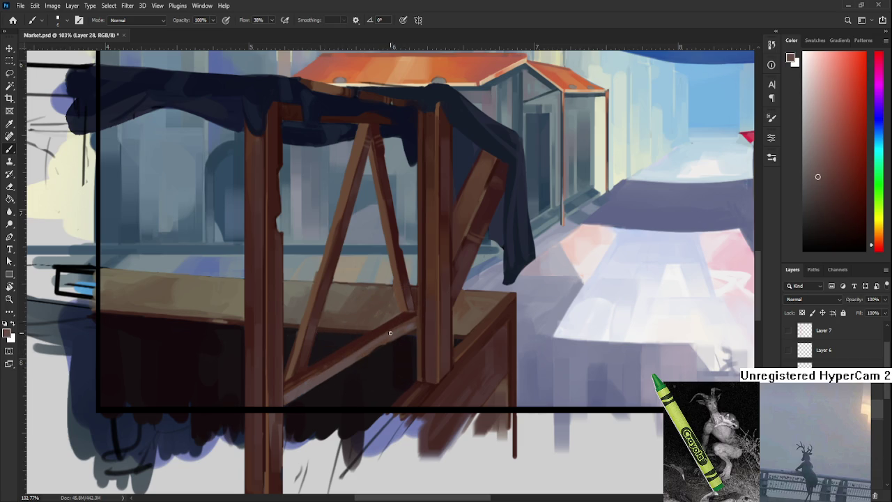
pyautogui.moveTo(418, 316); pyautogui.dragTo(397, 356)
# Sample red and orange wood tones at the brace joint, then the stall beam's brown.
pyautogui.keyDown('alt'); pyautogui.click(394, 354); pyautogui.keyUp('alt')
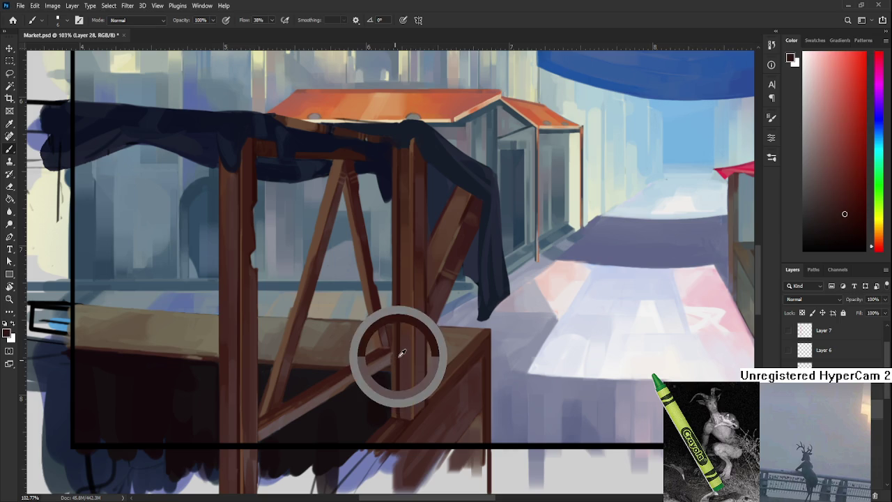
pyautogui.keyDown('alt'); pyautogui.click(393, 356); pyautogui.keyUp('alt')
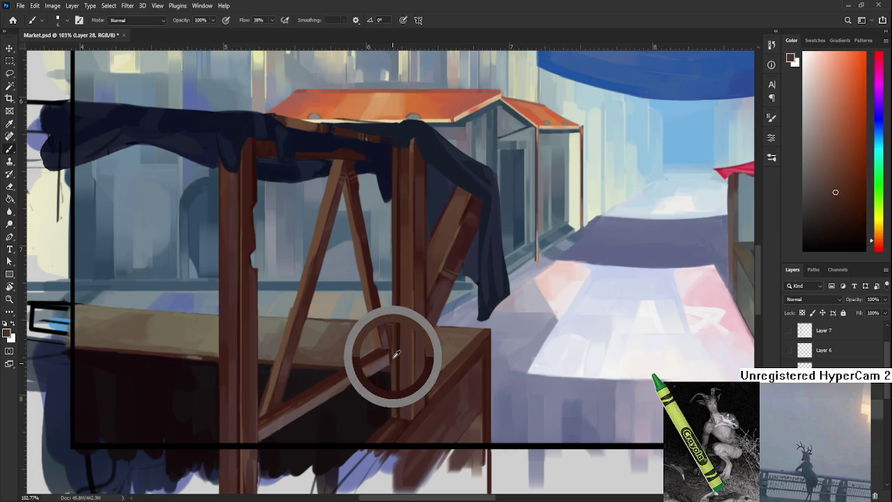
pyautogui.keyDown('alt'); pyautogui.click(392, 353); pyautogui.keyUp('alt')
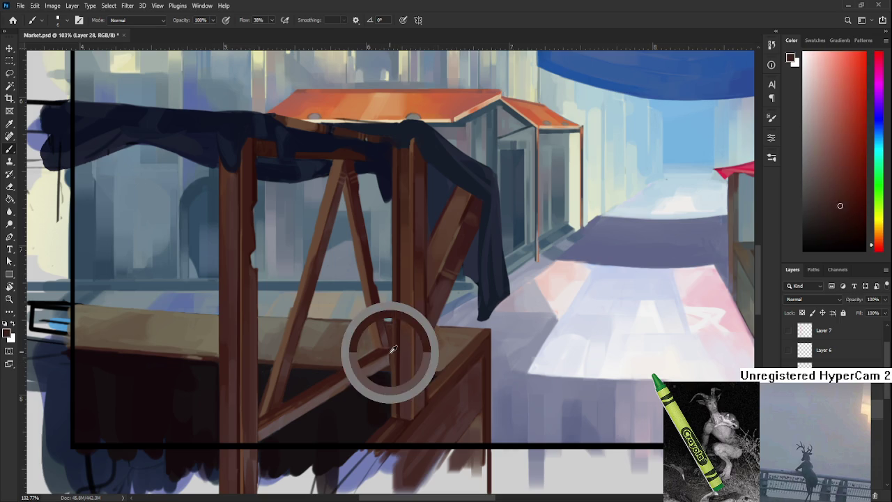
pyautogui.keyDown('alt'); pyautogui.click(389, 357); pyautogui.keyUp('alt')
pyautogui.keyDown('alt'); pyautogui.click(392, 355); pyautogui.keyUp('alt')
pyautogui.keyDown('alt'); pyautogui.click(389, 358); pyautogui.keyUp('alt')
pyautogui.keyDown('alt'); pyautogui.click(391, 346); pyautogui.keyUp('alt')
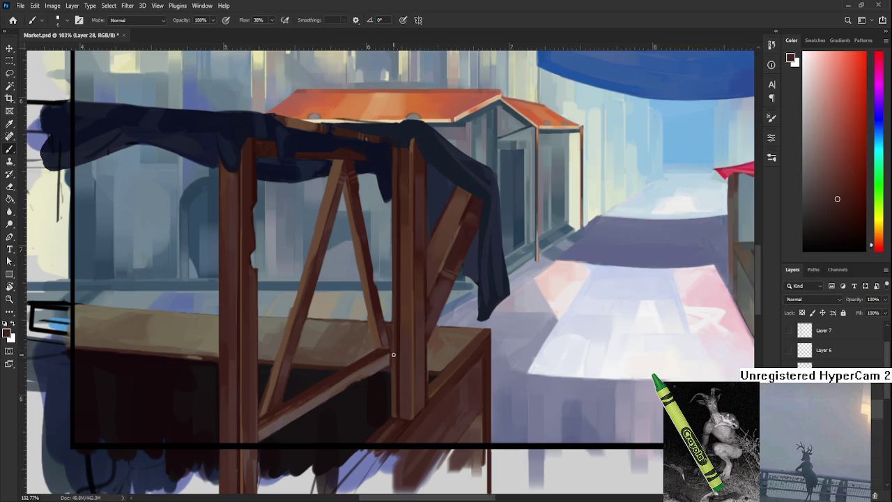
pyautogui.keyDown('alt'); pyautogui.click(393, 355); pyautogui.keyUp('alt')
pyautogui.keyDown('alt'); pyautogui.click(393, 359); pyautogui.keyUp('alt')
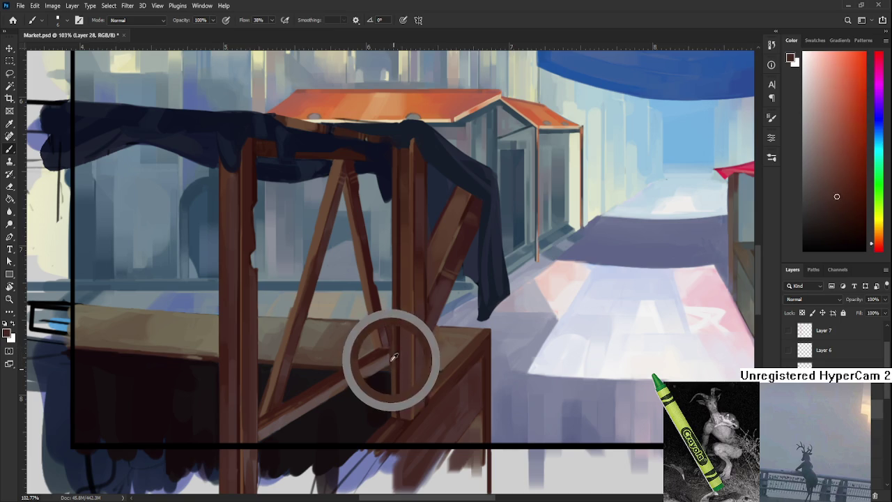
pyautogui.keyDown('alt'); pyautogui.click(389, 357); pyautogui.keyUp('alt')
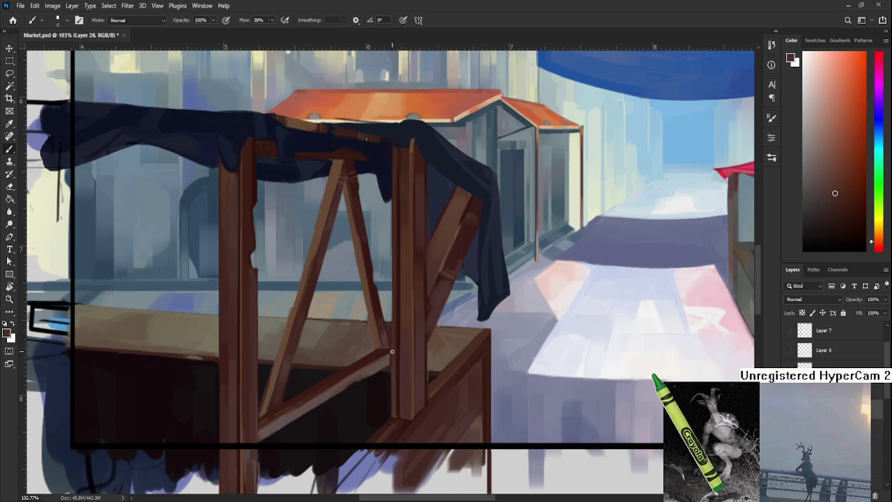
pyautogui.moveTo(387, 353); pyautogui.dragTo(391, 344)
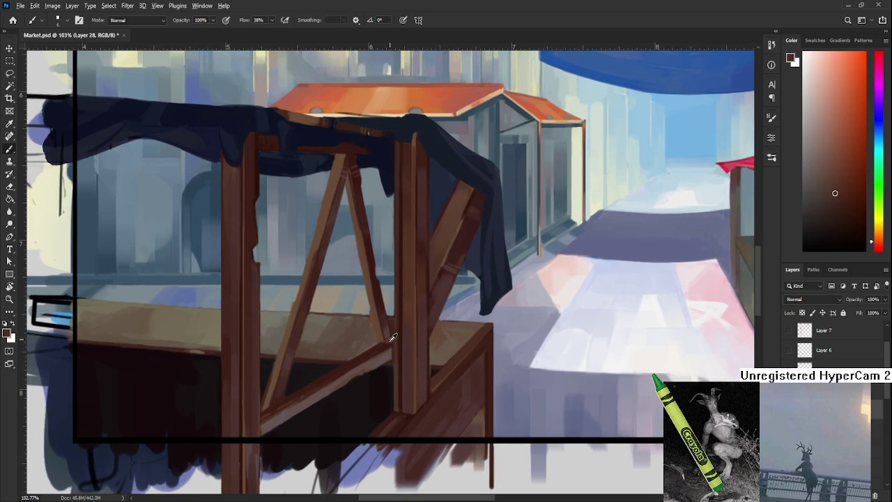
pyautogui.keyDown('alt'); pyautogui.click(381, 348); pyautogui.keyUp('alt')
pyautogui.keyDown('alt'); pyautogui.click(295, 395); pyautogui.keyUp('alt')
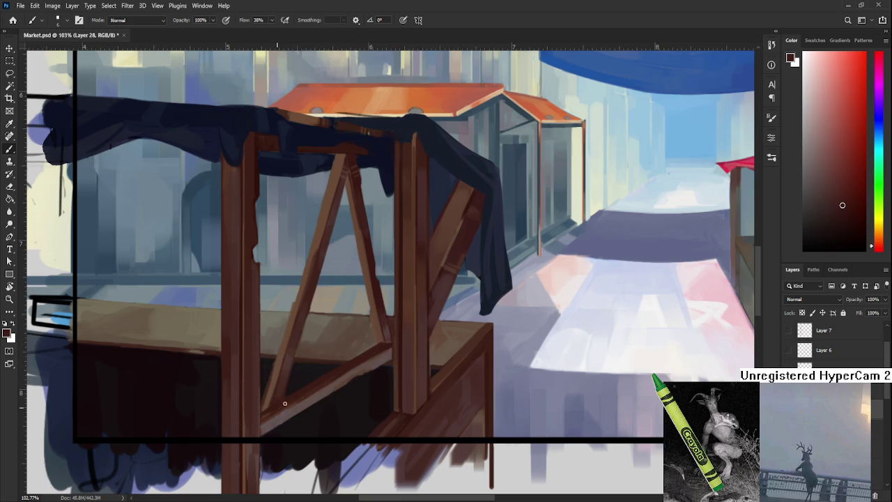
# Sample dark and light beam browns and soft-shade the lower diagonal brace with low-flow strokes.
pyautogui.moveTo(272, 409); pyautogui.dragTo(346, 357)
pyautogui.keyDown('alt'); pyautogui.click(355, 359); pyautogui.keyUp('alt')
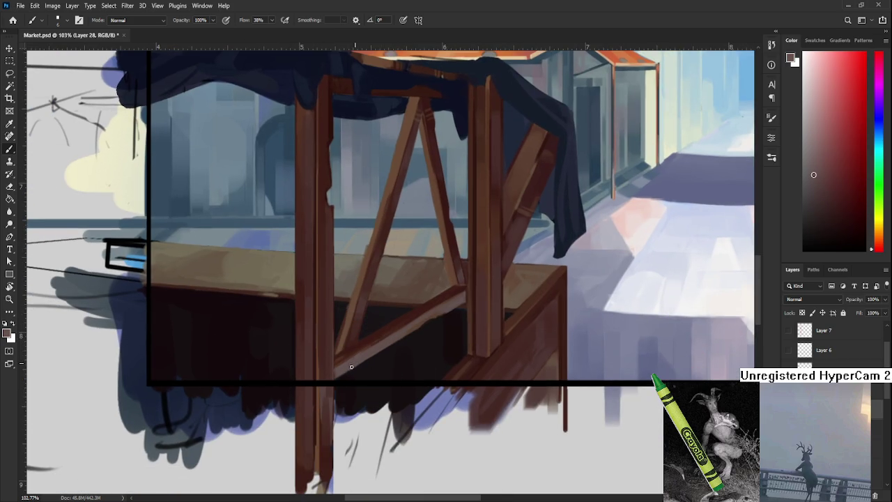
pyautogui.moveTo(359, 365); pyautogui.dragTo(351, 378)
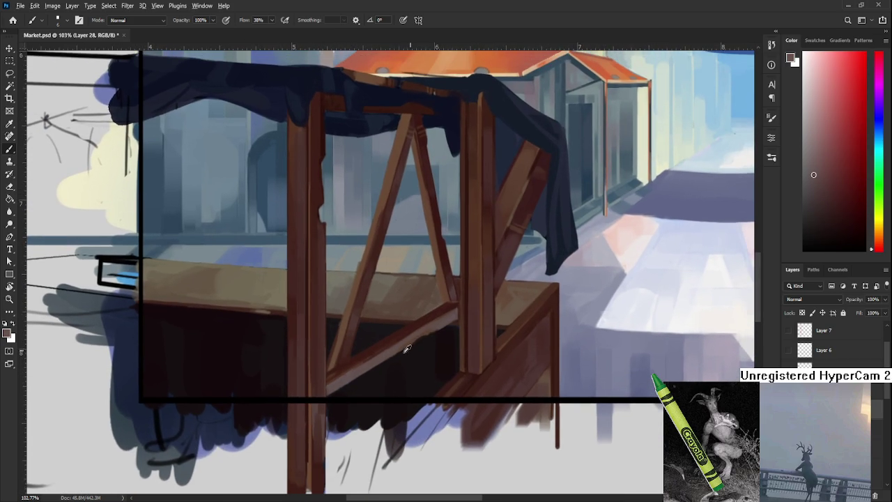
pyautogui.keyDown('alt'); pyautogui.click(390, 349); pyautogui.keyUp('alt')
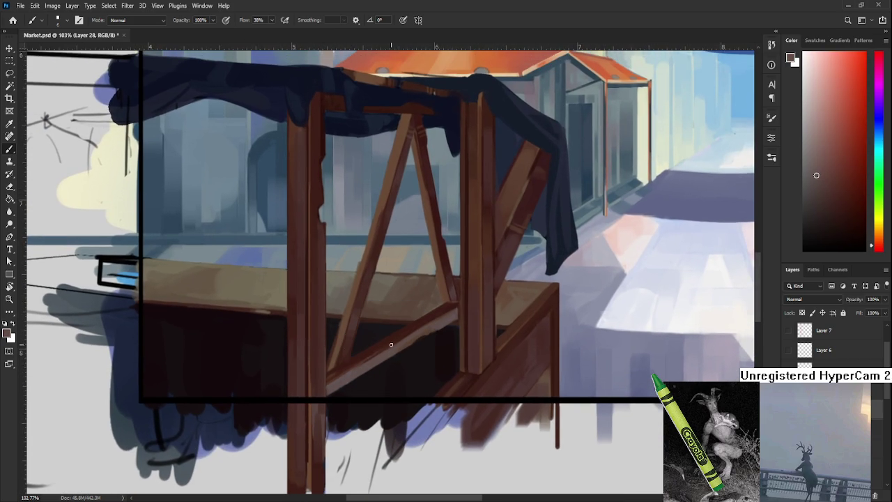
pyautogui.keyDown('alt'); pyautogui.click(380, 348); pyautogui.keyUp('alt')
pyautogui.keyDown('alt'); pyautogui.click(349, 371); pyautogui.keyUp('alt')
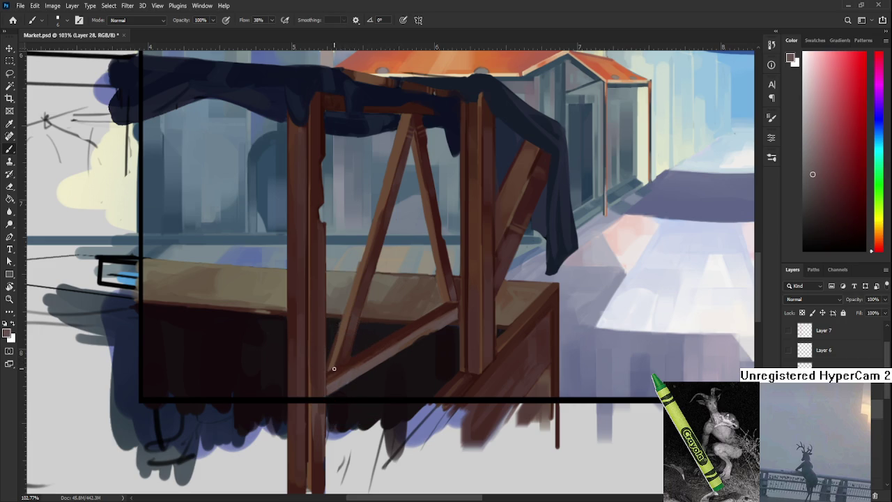
pyautogui.moveTo(336, 367); pyautogui.dragTo(360, 351)
pyautogui.moveTo(361, 351)
pyautogui.mouseDown()
pyautogui.moveTo(421, 320)
pyautogui.moveTo(335, 369)
pyautogui.moveTo(371, 348)
pyautogui.mouseUp()
# Resample several dark and mid browns along the lower diagonal brace.
pyautogui.moveTo(448, 311); pyautogui.dragTo(422, 349)
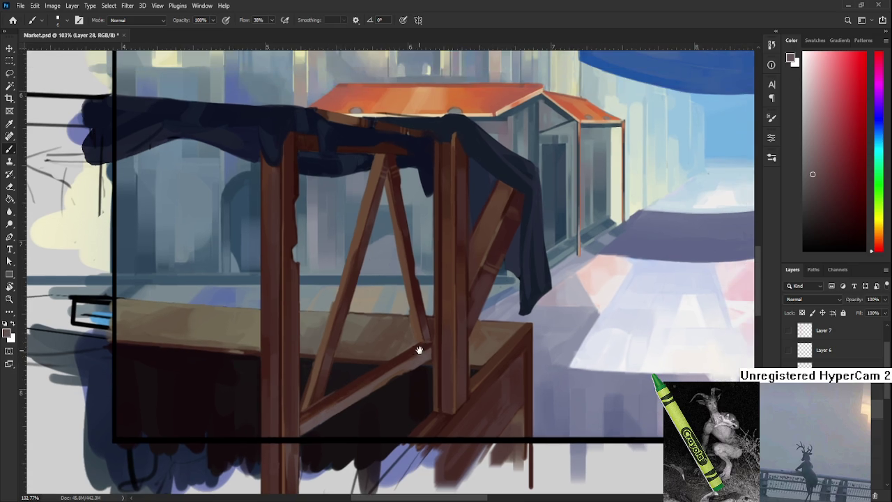
pyautogui.keyDown('alt'); pyautogui.click(422, 338); pyautogui.keyUp('alt')
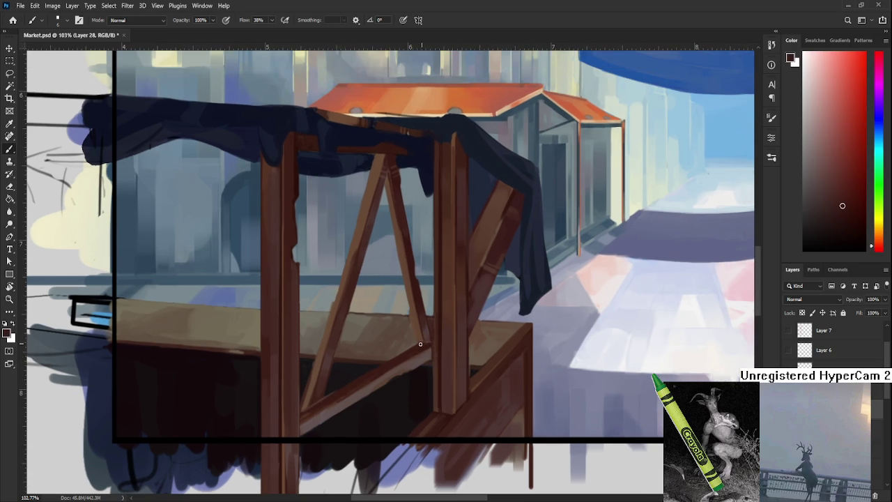
pyautogui.keyDown('alt'); pyautogui.click(423, 356); pyautogui.keyUp('alt')
pyautogui.keyDown('alt'); pyautogui.click(413, 346); pyautogui.keyUp('alt')
pyautogui.keyDown('alt'); pyautogui.click(418, 338); pyautogui.keyUp('alt')
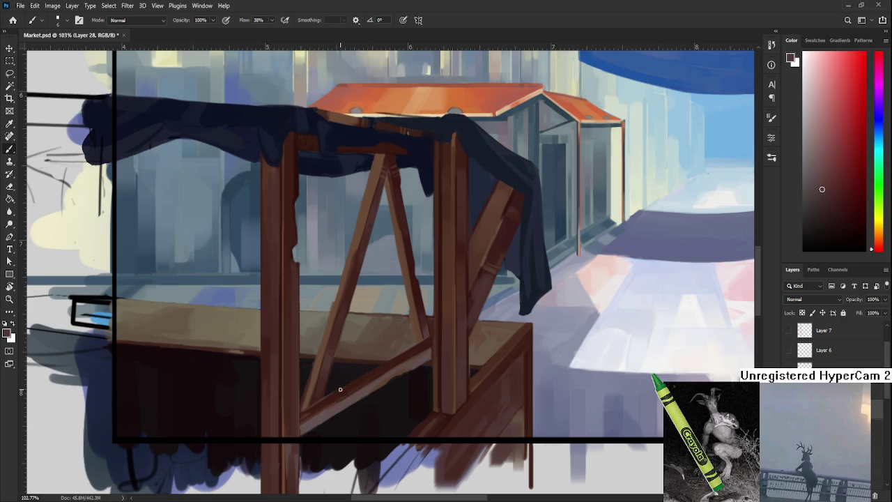
pyautogui.keyDown('alt'); pyautogui.click(362, 380); pyautogui.keyUp('alt')
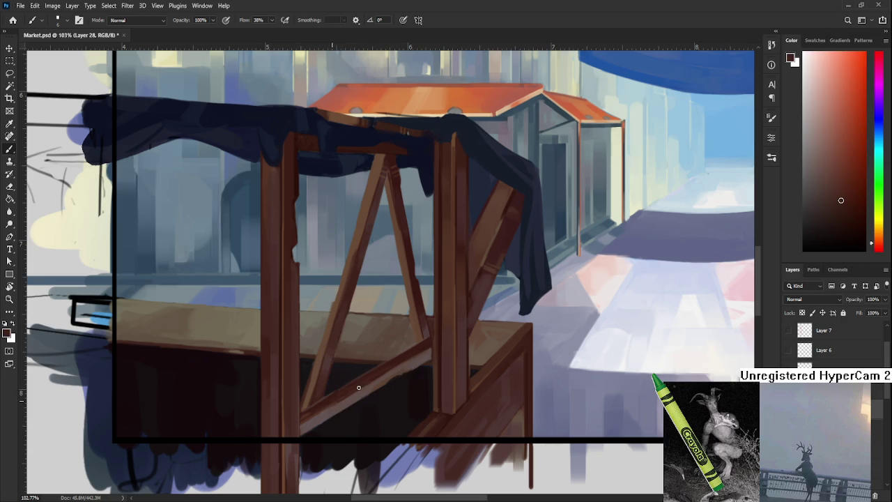
pyautogui.keyDown('alt'); pyautogui.click(377, 374); pyautogui.keyUp('alt')
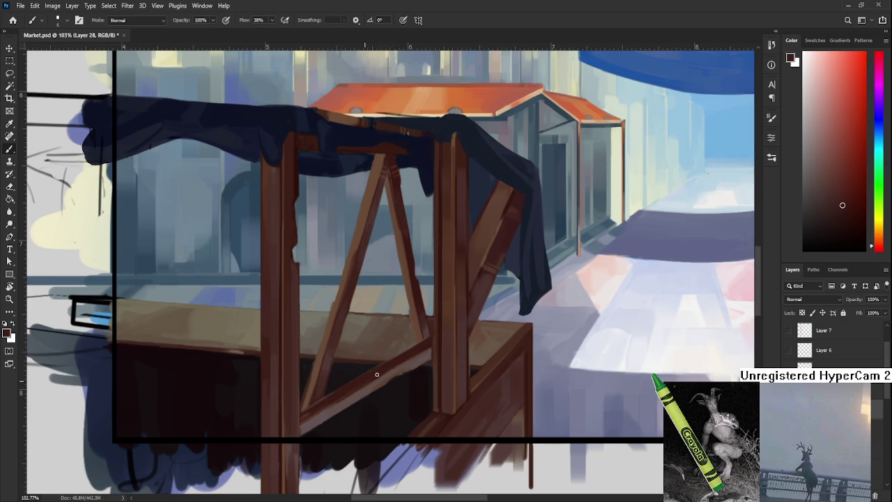
# Settle on a lighter reddish brown where the lower brace crosses the tabletop edge.
pyautogui.keyDown('alt'); pyautogui.click(408, 355); pyautogui.keyUp('alt')
pyautogui.keyDown('alt'); pyautogui.click(404, 355); pyautogui.keyUp('alt')
pyautogui.keyDown('alt'); pyautogui.click(394, 364); pyautogui.keyUp('alt')
pyautogui.keyDown('alt'); pyautogui.click(390, 360); pyautogui.keyUp('alt')
pyautogui.keyDown('alt'); pyautogui.click(408, 355); pyautogui.keyUp('alt')
pyautogui.moveTo(324, 384); pyautogui.dragTo(377, 328)
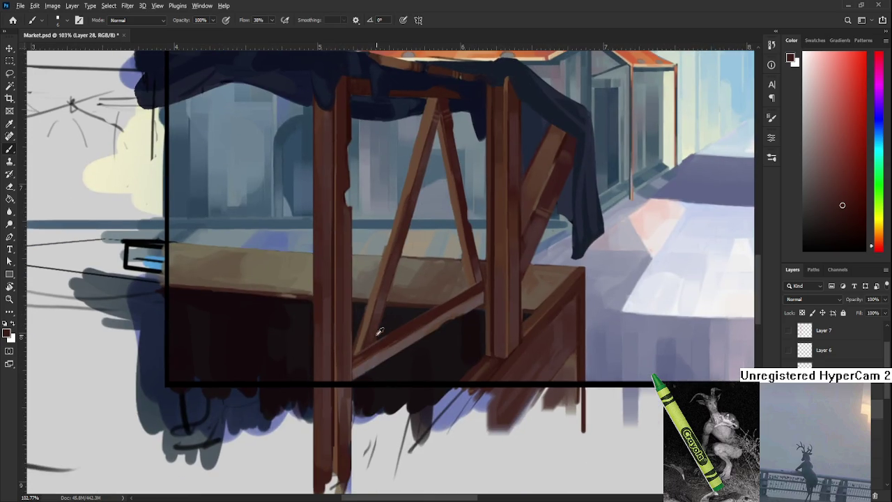
pyautogui.keyDown('alt'); pyautogui.click(379, 344); pyautogui.keyUp('alt')
# Zoom in on the brace-to-post joint and sample near-black beam shades.
pyautogui.scroll(2, 377, 343)
pyautogui.hscroll(3, 376, 343)
pyautogui.keyDown('alt'); pyautogui.click(413, 333); pyautogui.keyUp('alt')
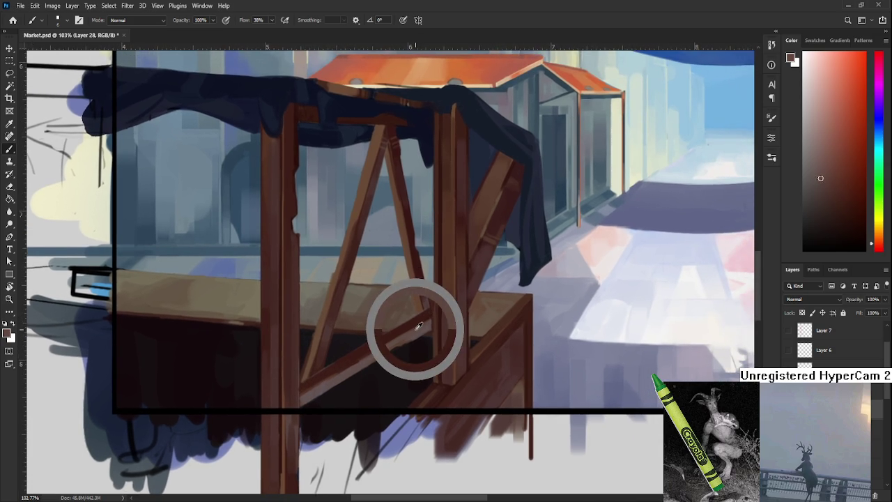
pyautogui.scroll(1, 411, 335)
pyautogui.hscroll(2, 411, 335)
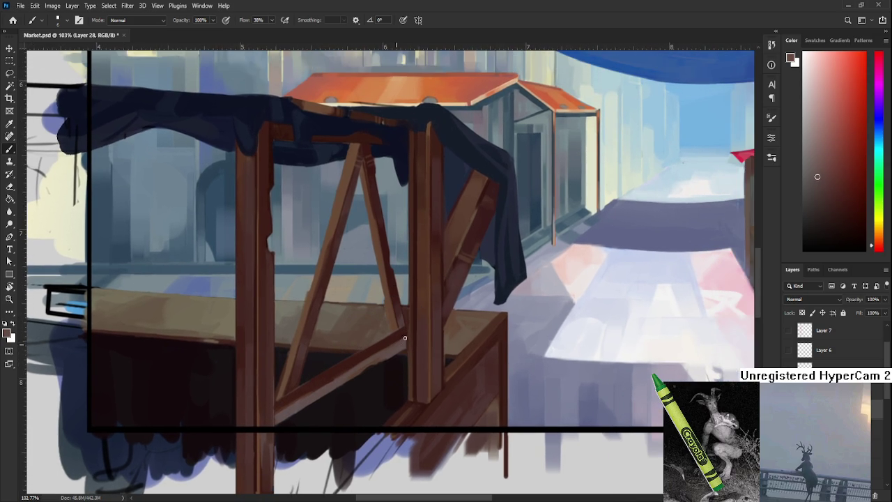
pyautogui.keyDown('alt'); pyautogui.click(400, 350); pyautogui.keyUp('alt')
pyautogui.keyDown('alt'); pyautogui.click(395, 358); pyautogui.keyUp('alt')
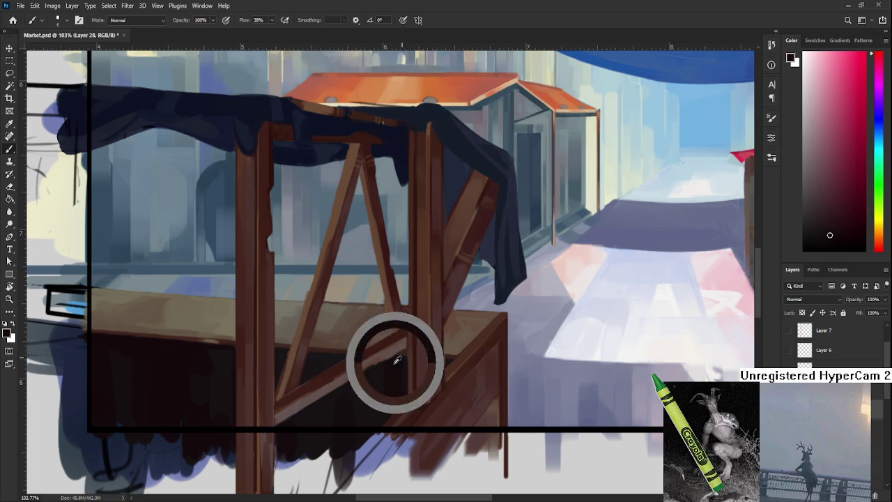
pyautogui.keyDown('alt'); pyautogui.click(394, 354); pyautogui.keyUp('alt')
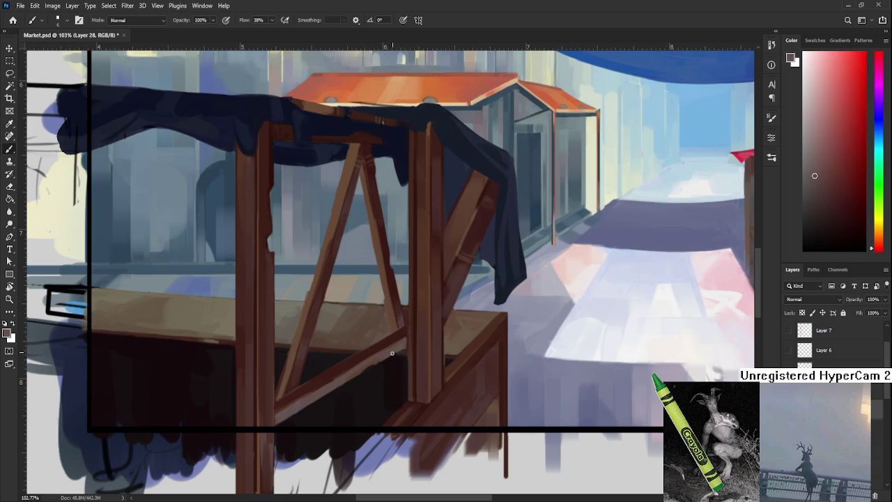
# Alternate dark, light and mid beam browns and stroke along the brace-to-post joint.
pyautogui.keyDown('alt'); pyautogui.click(404, 343); pyautogui.keyUp('alt')
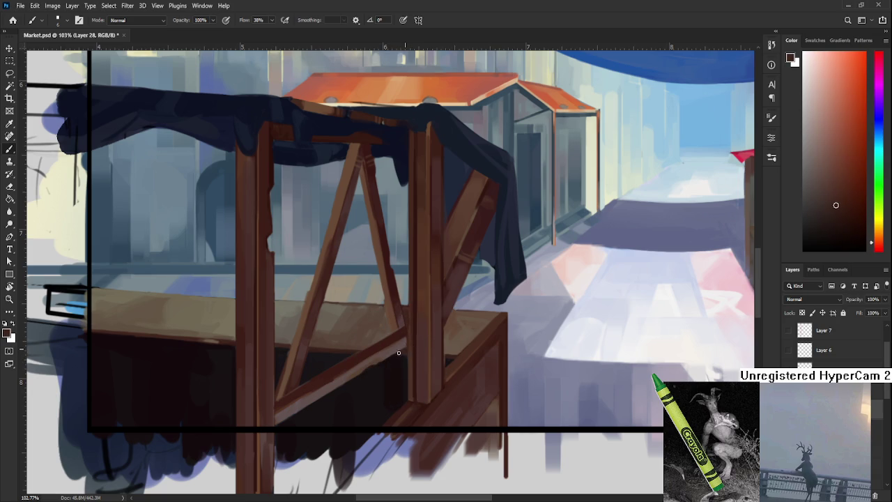
pyautogui.keyDown('alt'); pyautogui.click(397, 351); pyautogui.keyUp('alt')
pyautogui.keyDown('alt'); pyautogui.click(409, 343); pyautogui.keyUp('alt')
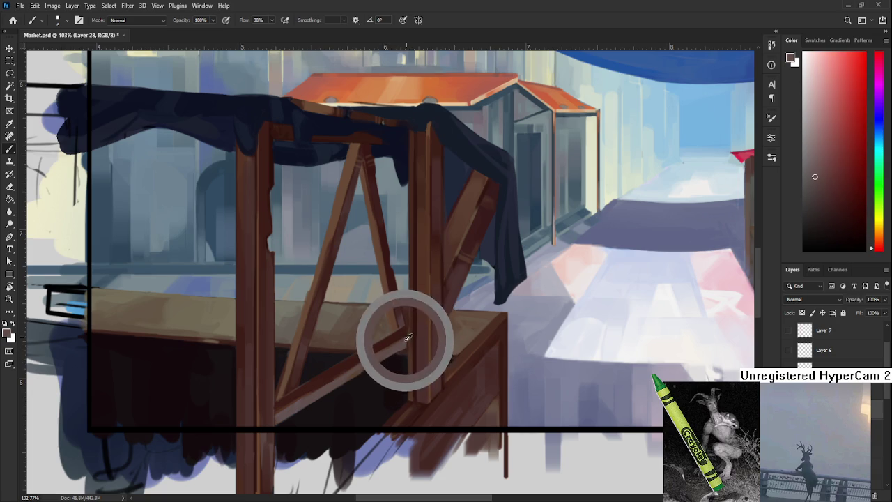
pyautogui.keyDown('alt'); pyautogui.click(406, 350); pyautogui.keyUp('alt')
pyautogui.keyDown('alt'); pyautogui.click(407, 343); pyautogui.keyUp('alt')
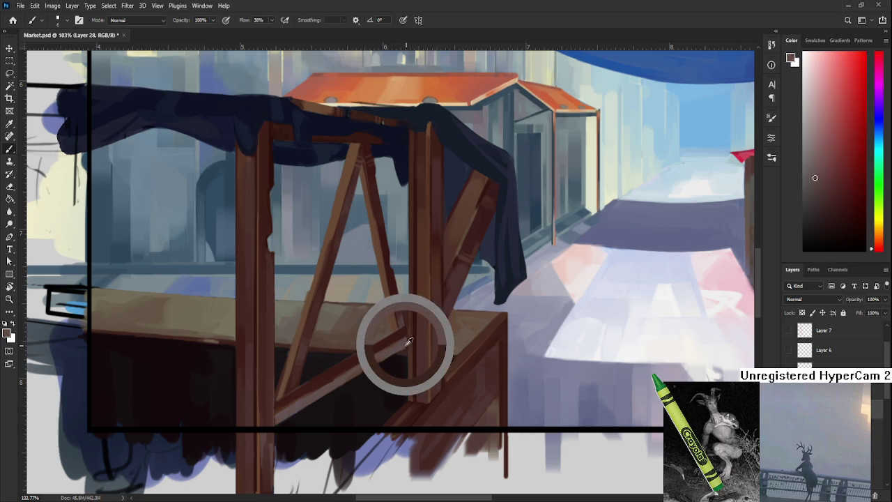
pyautogui.keyDown('alt'); pyautogui.click(409, 332); pyautogui.keyUp('alt')
pyautogui.scroll(1, 401, 333)
pyautogui.keyDown('alt'); pyautogui.click(380, 357); pyautogui.keyUp('alt')
pyautogui.moveTo(379, 356)
pyautogui.mouseDown()
pyautogui.moveTo(398, 338)
pyautogui.moveTo(408, 342)
pyautogui.moveTo(401, 336)
pyautogui.mouseUp()
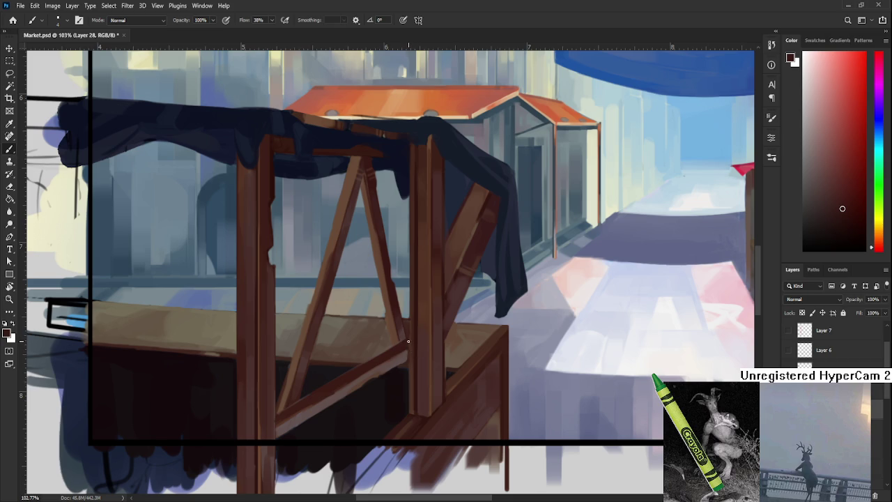
# Pick a dark reddish brown from the lower brace near the tabletop edge.
pyautogui.moveTo(418, 337); pyautogui.dragTo(431, 356)
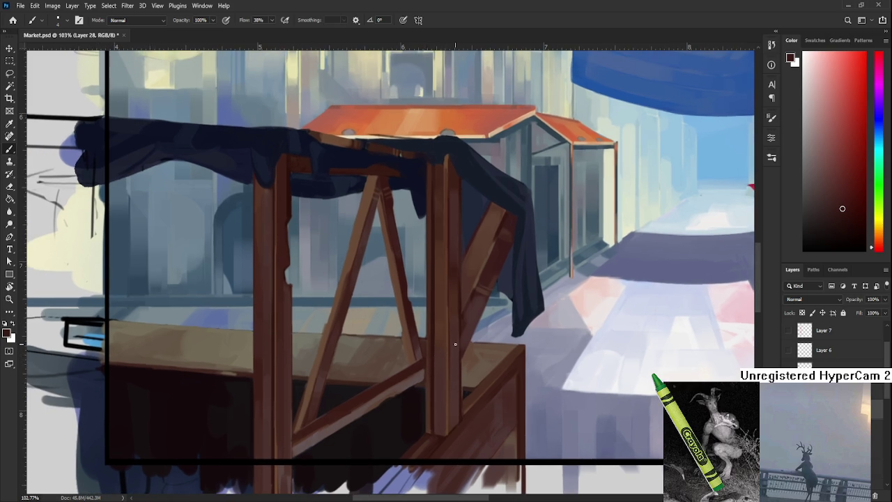
pyautogui.keyDown('alt'); pyautogui.click(425, 371); pyautogui.keyUp('alt')
pyautogui.keyDown('alt'); pyautogui.click(426, 367); pyautogui.keyUp('alt')
pyautogui.keyDown('alt'); pyautogui.click(428, 374); pyautogui.keyUp('alt')
pyautogui.keyDown('alt'); pyautogui.click(421, 380); pyautogui.keyUp('alt')
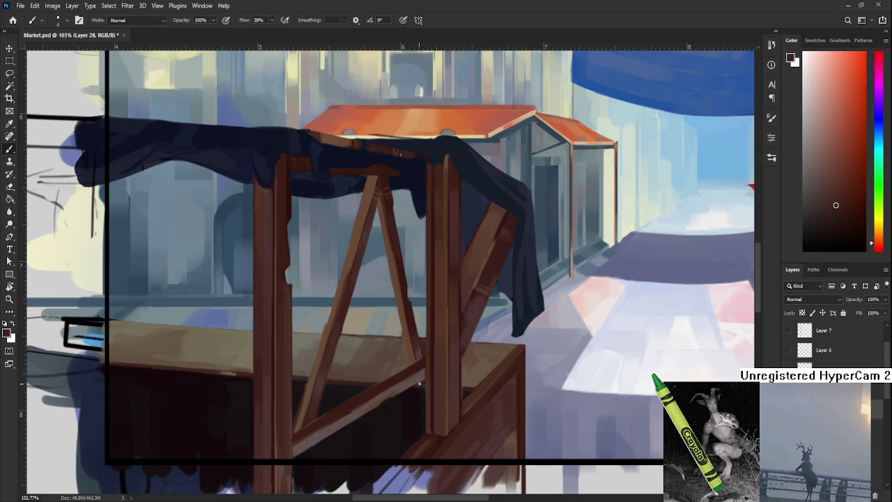
pyautogui.keyDown('alt'); pyautogui.click(419, 383); pyautogui.keyUp('alt')
pyautogui.scroll(-2, 433, 340)
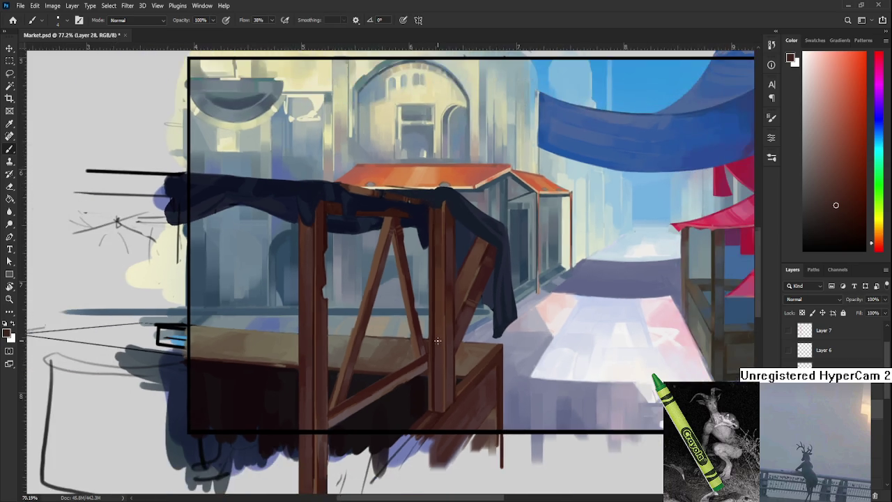
pyautogui.scroll(-2, 433, 342)
pyautogui.scroll(5, 425, 362)
pyautogui.scroll(-2, 422, 370)
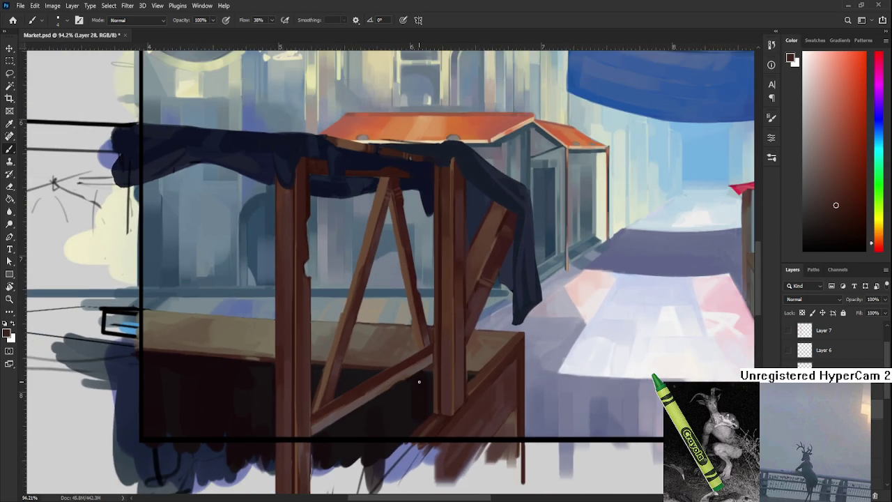
pyautogui.scroll(-2, 420, 376)
pyautogui.scroll(3, 418, 378)
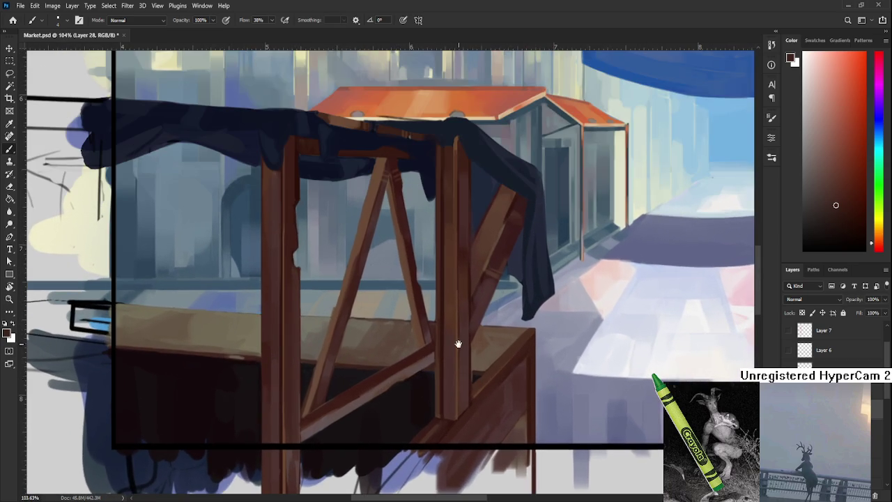
pyautogui.scroll(2, 410, 378)
pyautogui.scroll(2, 404, 378)
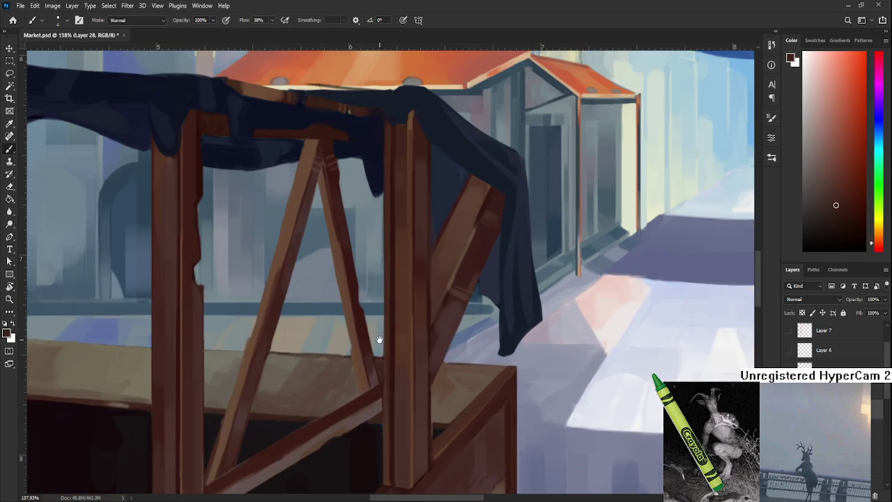
pyautogui.scroll(-2, 390, 355)
pyautogui.scroll(-2, 397, 376)
pyautogui.scroll(-2, 399, 383)
pyautogui.scroll(2, 400, 382)
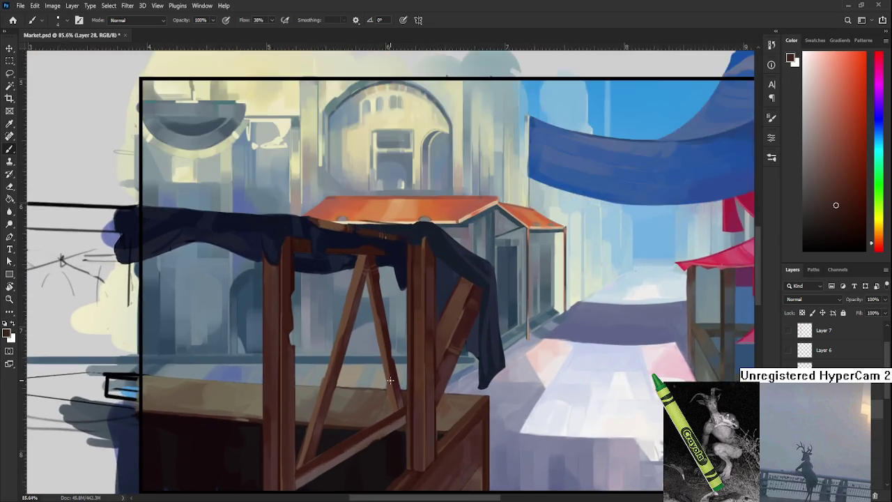
pyautogui.scroll(2, 394, 381)
pyautogui.scroll(-2, 390, 380)
pyautogui.scroll(1, 389, 379)
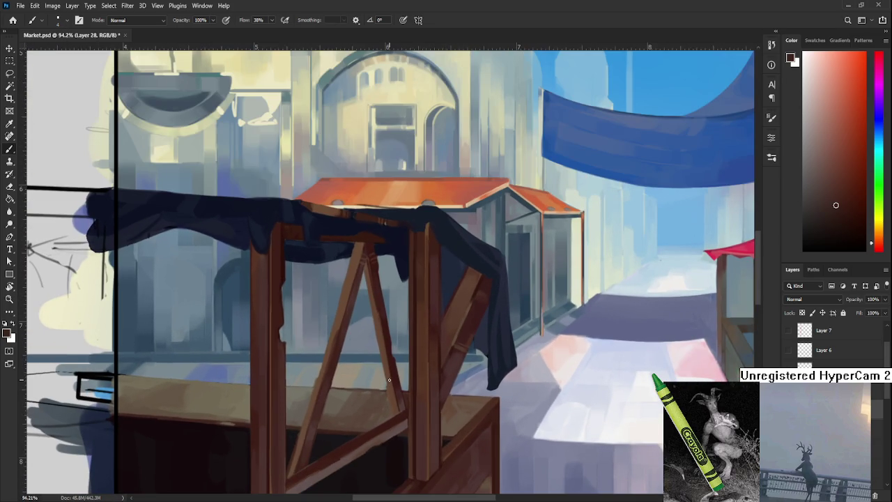
pyautogui.moveTo(428, 420)
pyautogui.mouseDown()
pyautogui.moveTo(365, 428)
pyautogui.moveTo(400, 439)
pyautogui.mouseUp()
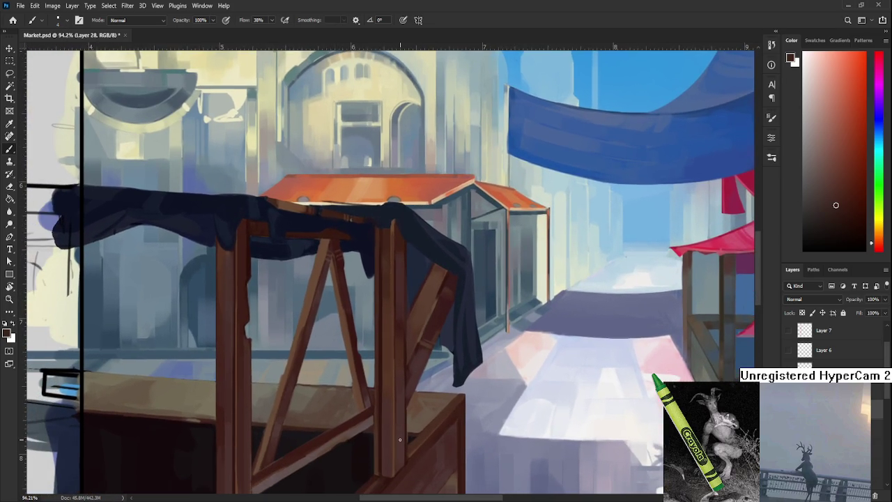
pyautogui.scroll(-3, 400, 439)
pyautogui.scroll(3, 407, 413)
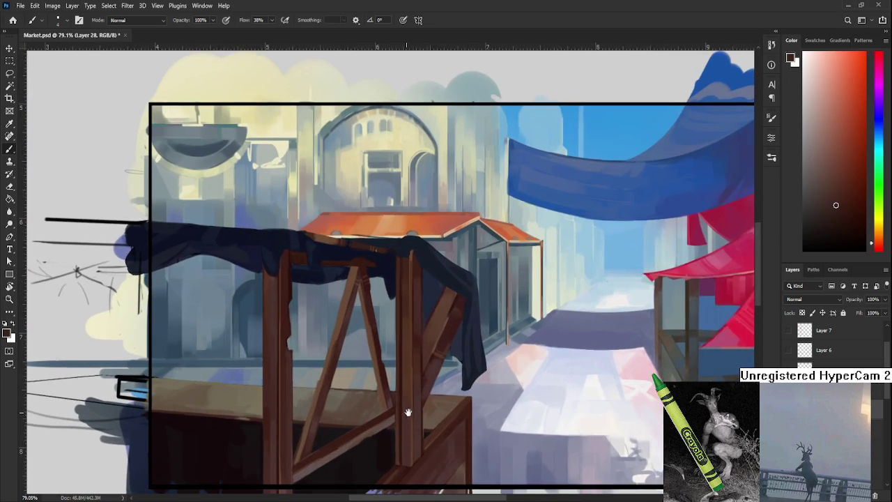
pyautogui.moveTo(338, 468); pyautogui.dragTo(458, 418)
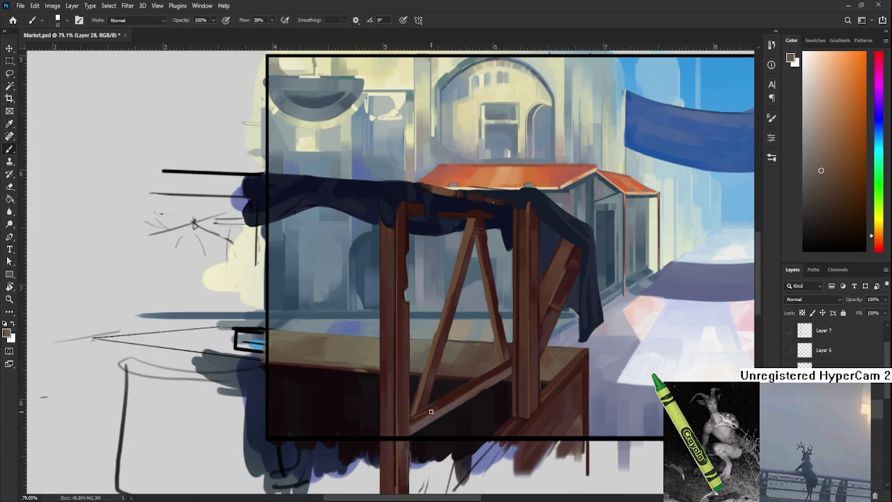
pyautogui.press(']')
pyautogui.press(']')
pyautogui.keyDown('alt'); pyautogui.click(451, 395); pyautogui.keyUp('alt')
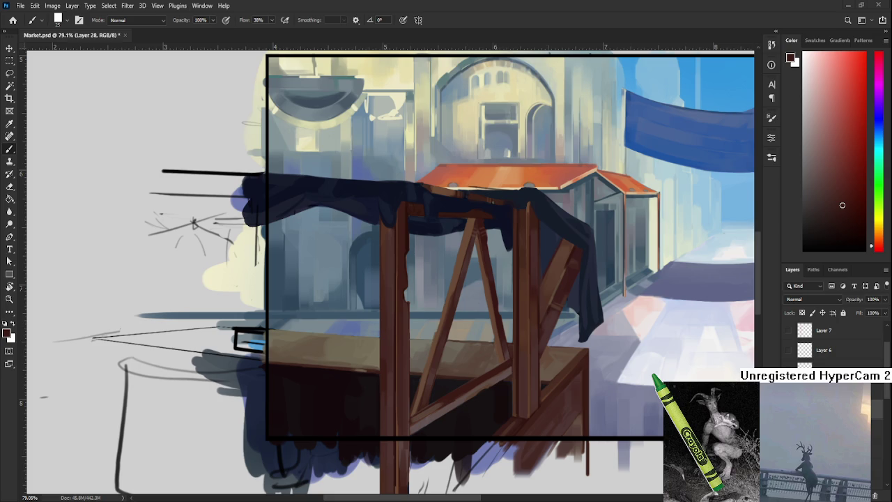
# Reposition the view on the wooden stall and sample darker browns from its frame.
pyautogui.moveTo(341, 386)
pyautogui.mouseDown()
pyautogui.moveTo(415, 394)
pyautogui.moveTo(279, 360)
pyautogui.mouseUp()
pyautogui.keyDown('alt'); pyautogui.click(276, 376); pyautogui.keyUp('alt')
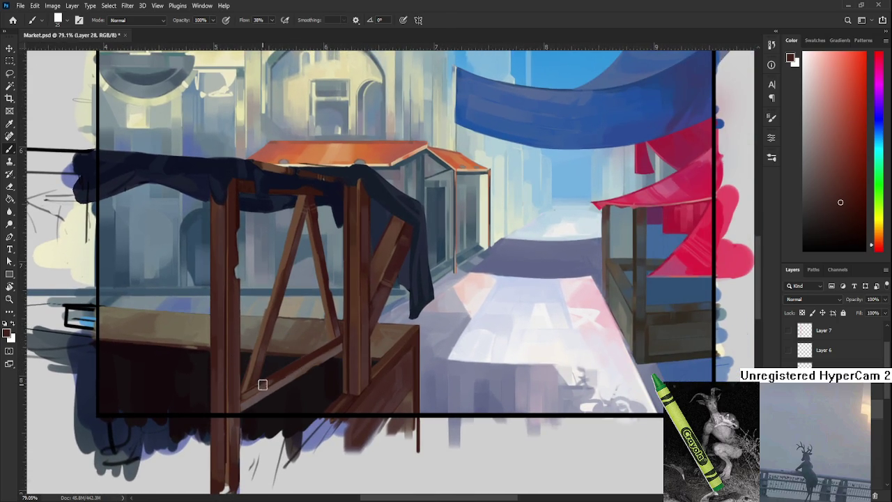
pyautogui.keyDown('alt'); pyautogui.click(254, 387); pyautogui.keyUp('alt')
pyautogui.keyDown('alt'); pyautogui.click(261, 388); pyautogui.keyUp('alt')
pyautogui.keyDown('alt'); pyautogui.click(288, 369); pyautogui.keyUp('alt')
pyautogui.keyDown('alt'); pyautogui.click(255, 389); pyautogui.keyUp('alt')
pyautogui.keyDown('alt'); pyautogui.click(279, 372); pyautogui.keyUp('alt')
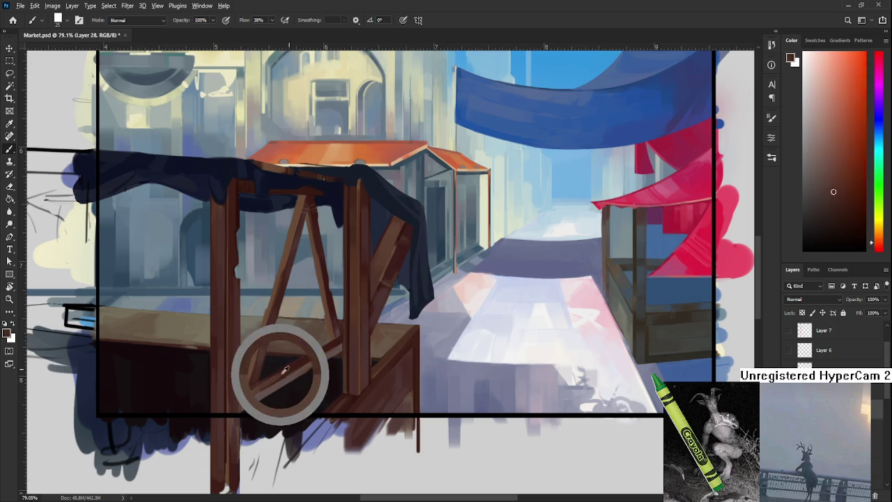
# Pick a brighter orange-brown from the wood and paint it along the diagonal brace.
pyautogui.keyDown('alt'); pyautogui.click(255, 378); pyautogui.keyUp('alt')
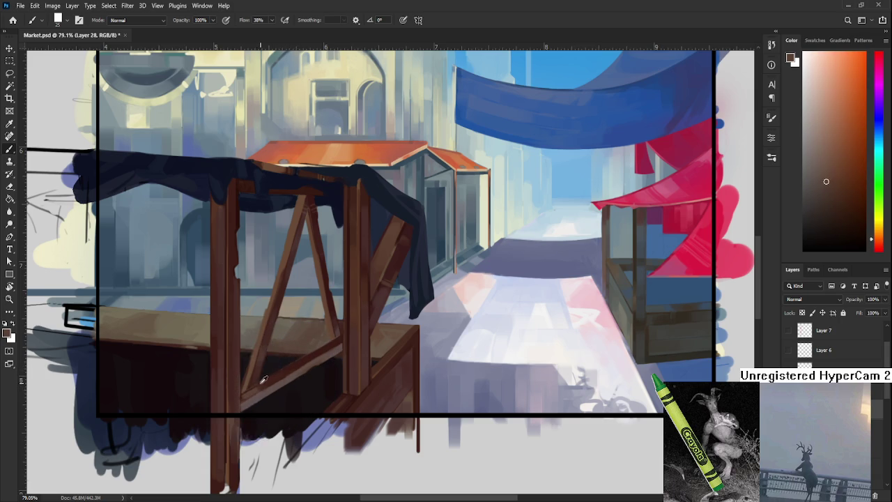
pyautogui.keyDown('alt'); pyautogui.click(235, 375); pyautogui.keyUp('alt')
pyautogui.keyDown('alt'); pyautogui.click(225, 372); pyautogui.keyUp('alt')
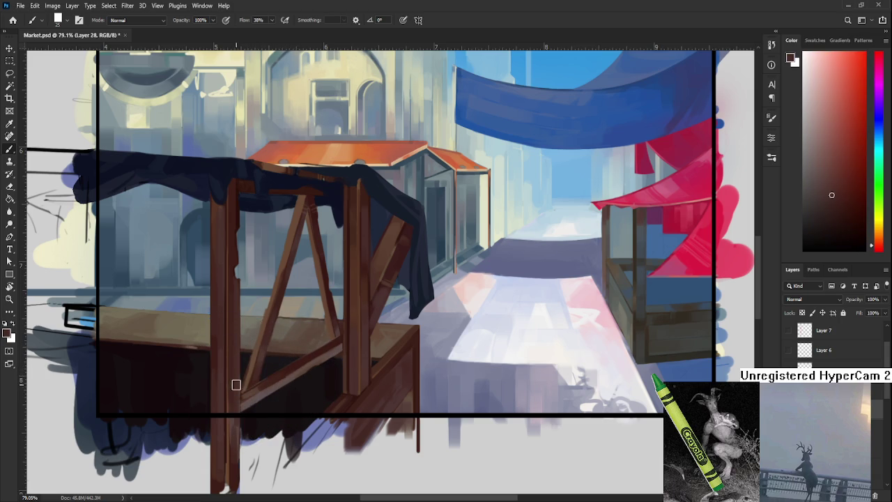
pyautogui.moveTo(235, 384); pyautogui.dragTo(255, 367)
pyautogui.keyDown('alt'); pyautogui.click(274, 369); pyautogui.keyUp('alt')
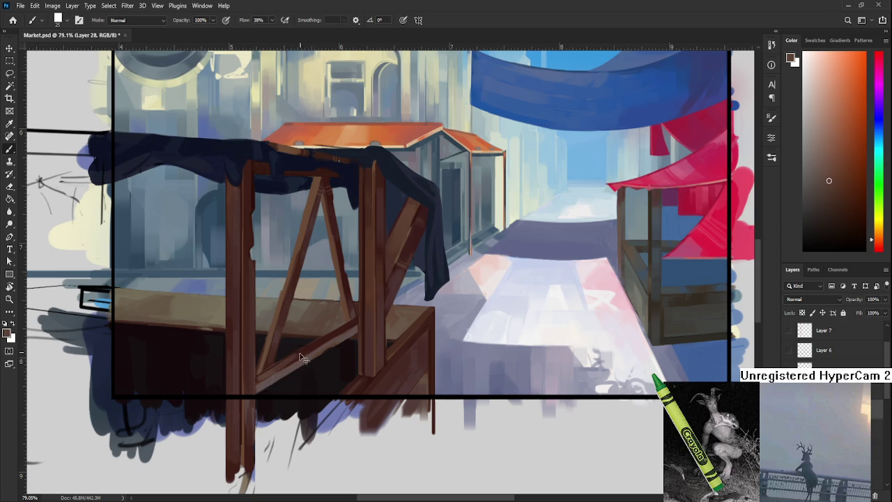
pyautogui.moveTo(272, 370); pyautogui.dragTo(309, 347)
# Zoom out, recentre the painting and sample dark reds from the brown beam.
pyautogui.scroll(-2, 172, 389)
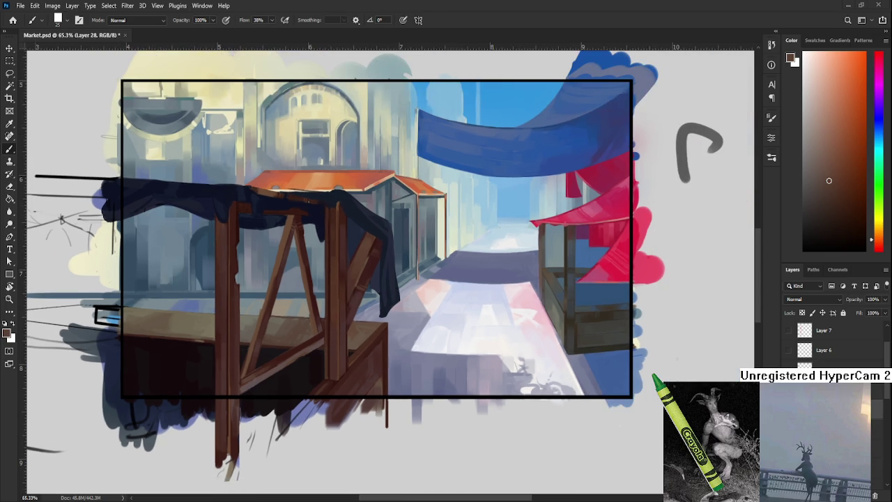
pyautogui.scroll(-2, 192, 380)
pyautogui.scroll(1, 191, 380)
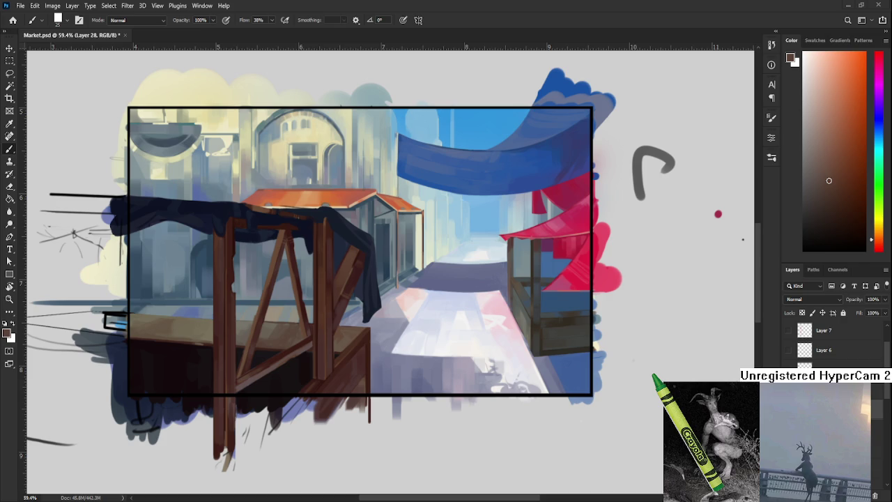
pyautogui.moveTo(309, 330); pyautogui.dragTo(332, 319)
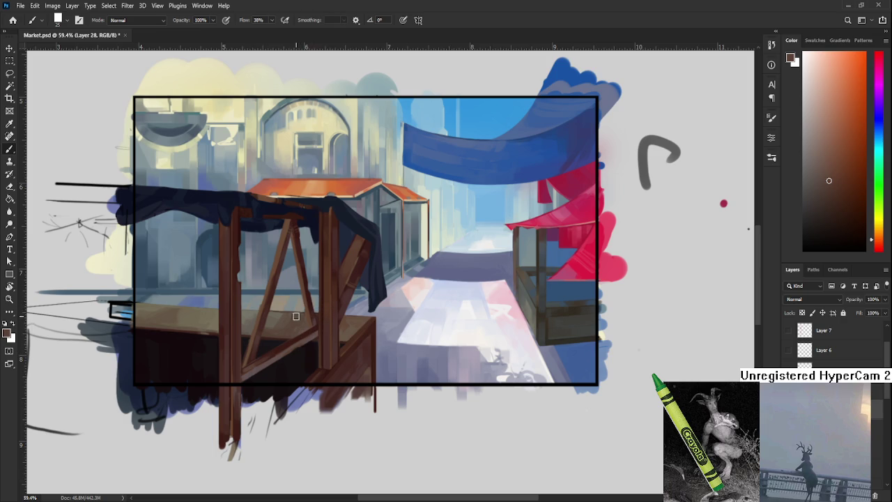
pyautogui.keyDown('alt'); pyautogui.click(309, 332); pyautogui.keyUp('alt')
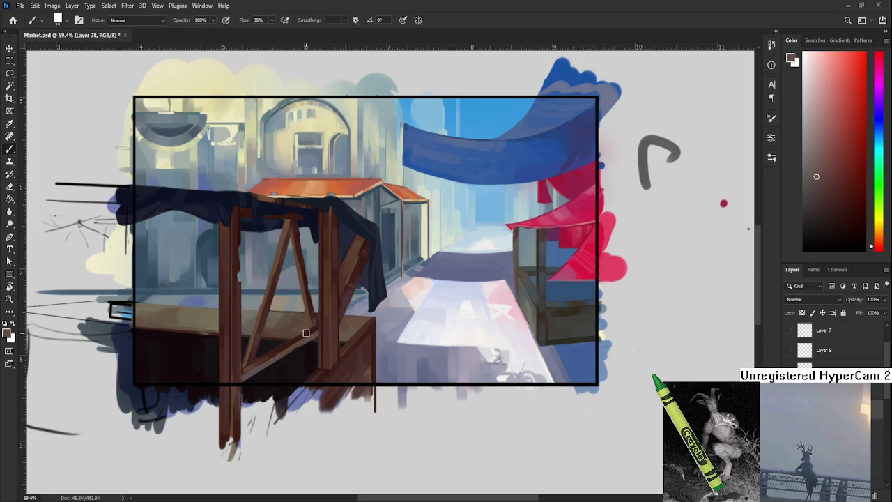
pyautogui.keyDown('alt'); pyautogui.click(311, 336); pyautogui.keyUp('alt')
pyautogui.keyDown('alt'); pyautogui.click(315, 333); pyautogui.keyUp('alt')
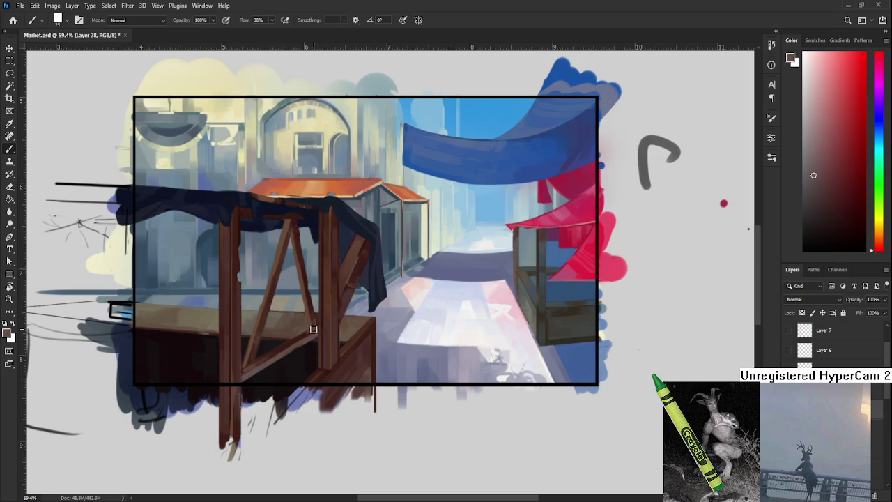
# Resample the beam repeatedly until a dark reddish-brown is the active colour.
pyautogui.keyDown('alt'); pyautogui.click(309, 328); pyautogui.keyUp('alt')
pyautogui.keyDown('alt'); pyautogui.click(299, 334); pyautogui.keyUp('alt')
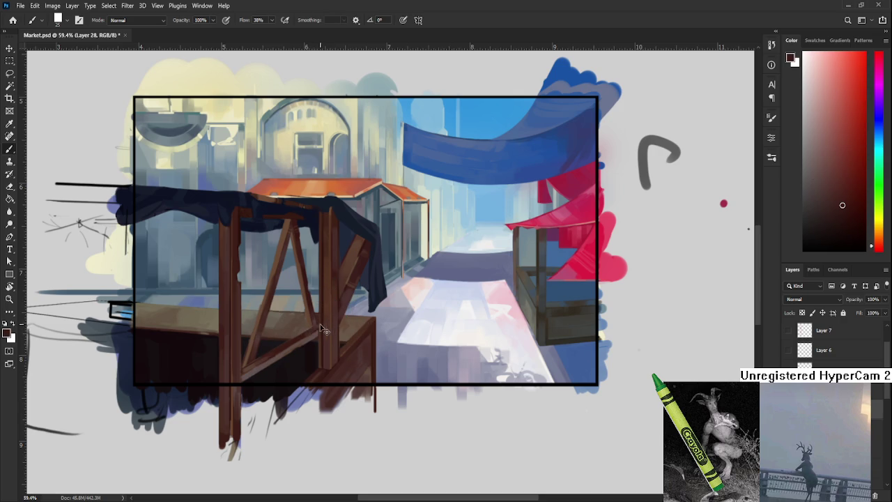
pyautogui.keyDown('alt'); pyautogui.click(312, 336); pyautogui.keyUp('alt')
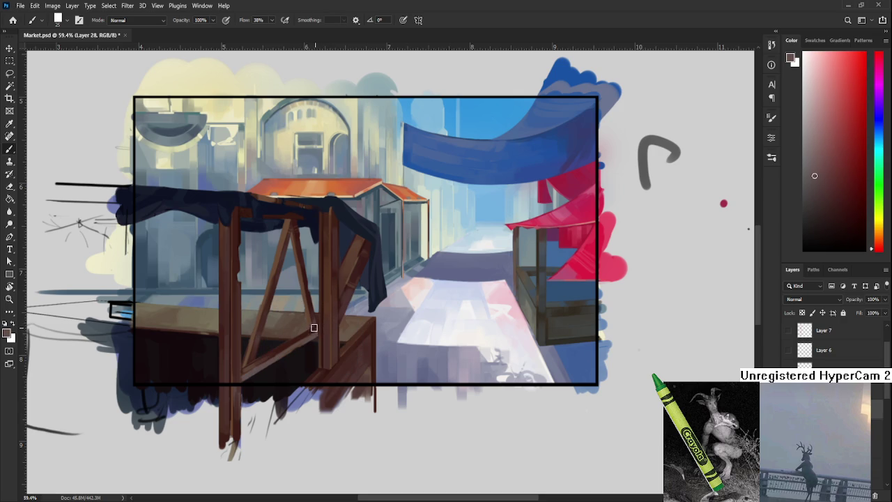
pyautogui.keyDown('alt'); pyautogui.click(309, 332); pyautogui.keyUp('alt')
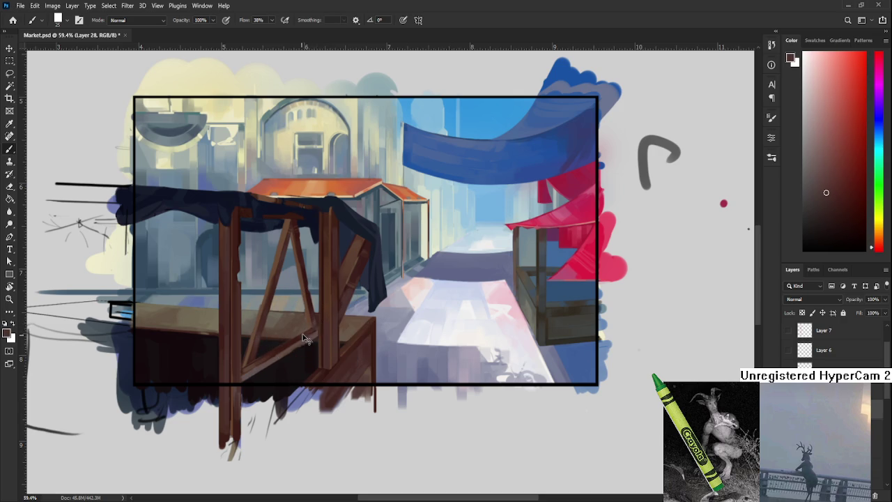
pyautogui.keyDown('alt'); pyautogui.click(298, 337); pyautogui.keyUp('alt')
pyautogui.keyDown('alt'); pyautogui.click(317, 325); pyautogui.keyUp('alt')
pyautogui.keyDown('alt'); pyautogui.click(295, 340); pyautogui.keyUp('alt')
# Zoom in and sample a warm brown from the post bottom and lower crossbeam.
pyautogui.scroll(2, 399, 382)
pyautogui.keyDown('alt'); pyautogui.click(294, 369); pyautogui.keyUp('alt')
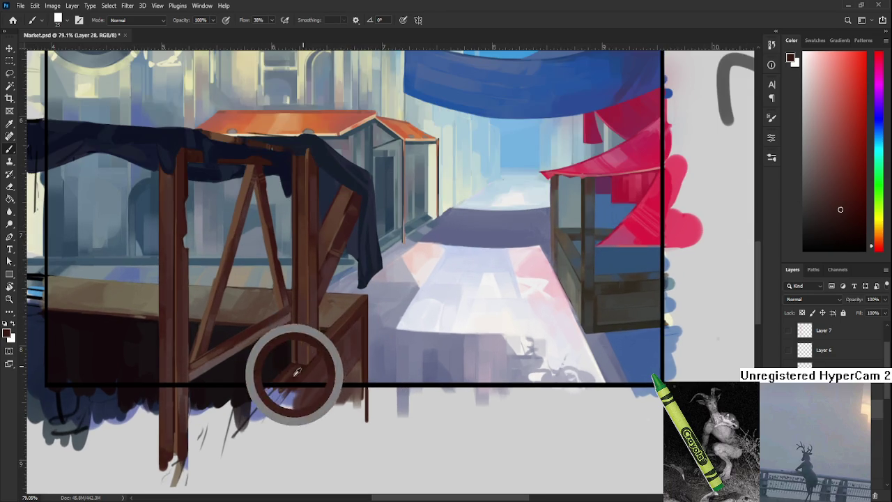
pyautogui.keyDown('alt'); pyautogui.click(297, 370); pyautogui.keyUp('alt')
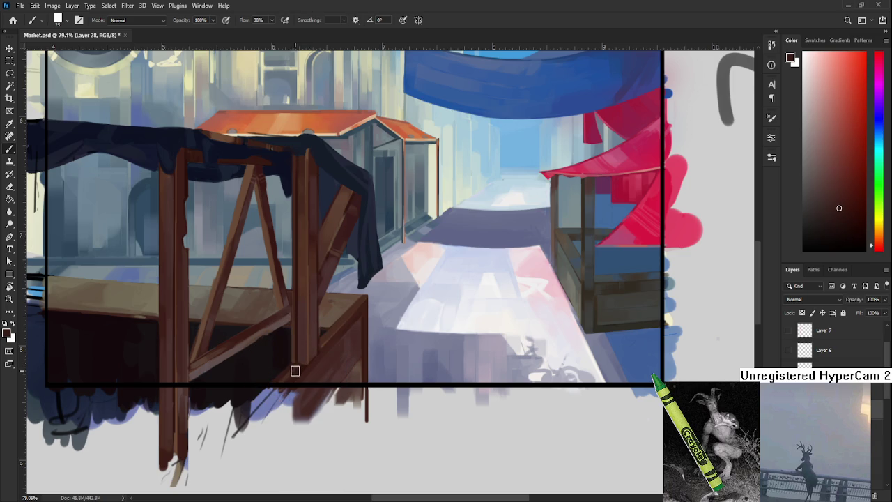
pyautogui.keyDown('alt'); pyautogui.click(286, 385); pyautogui.keyUp('alt')
pyautogui.keyDown('alt'); pyautogui.click(295, 374); pyautogui.keyUp('alt')
pyautogui.keyDown('alt'); pyautogui.click(288, 375); pyautogui.keyUp('alt')
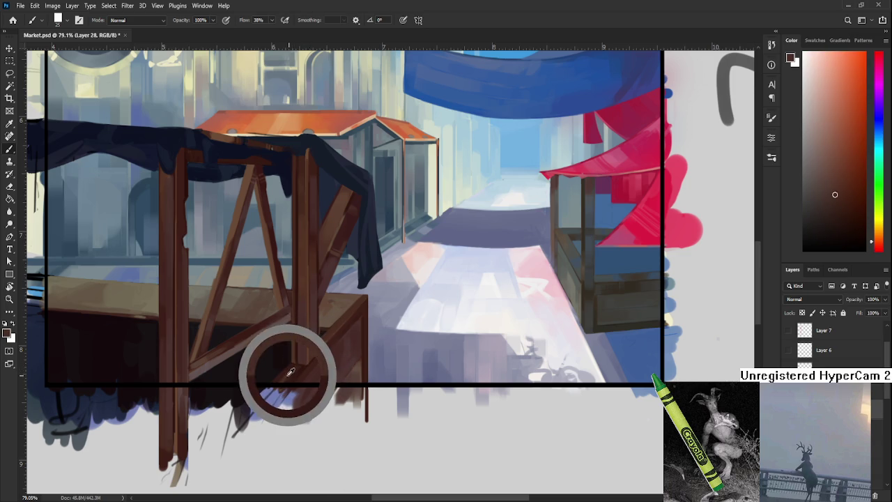
pyautogui.keyDown('alt'); pyautogui.click(287, 374); pyautogui.keyUp('alt')
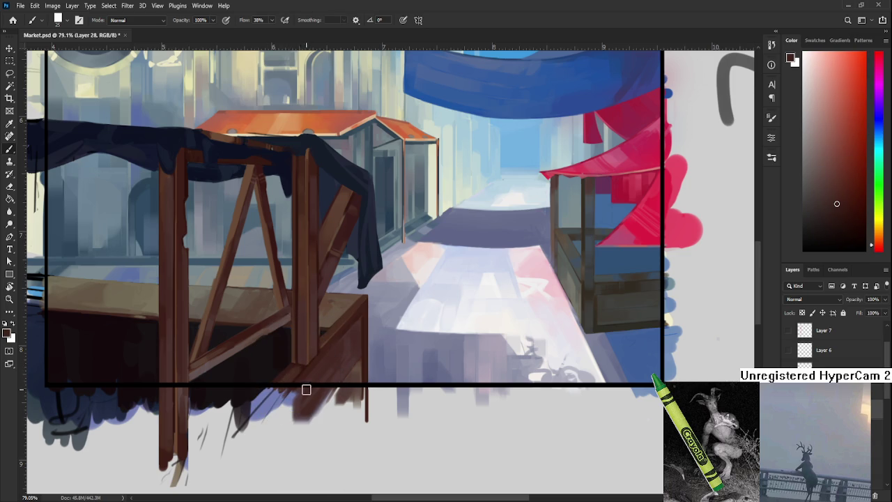
pyautogui.moveTo(241, 339); pyautogui.dragTo(202, 353)
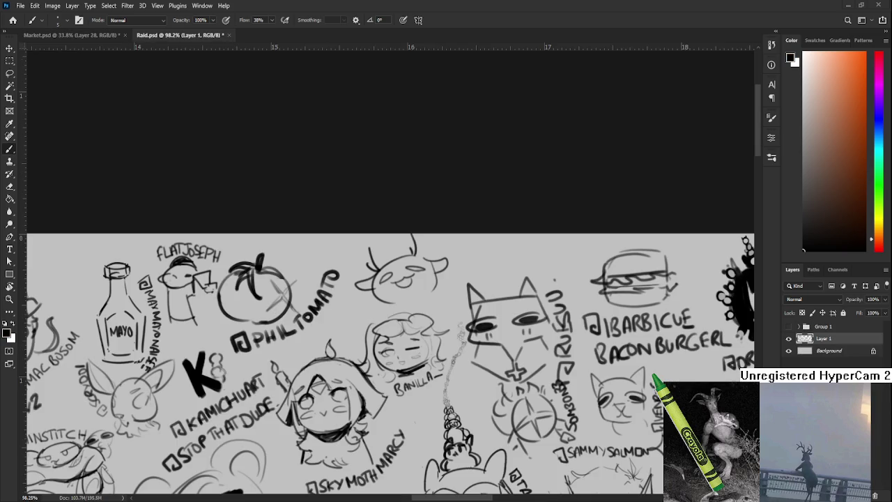
# Move the view to the top doodles and shrink and slightly rotate the goat doodle.
pyautogui.scroll(2, 433, 289)
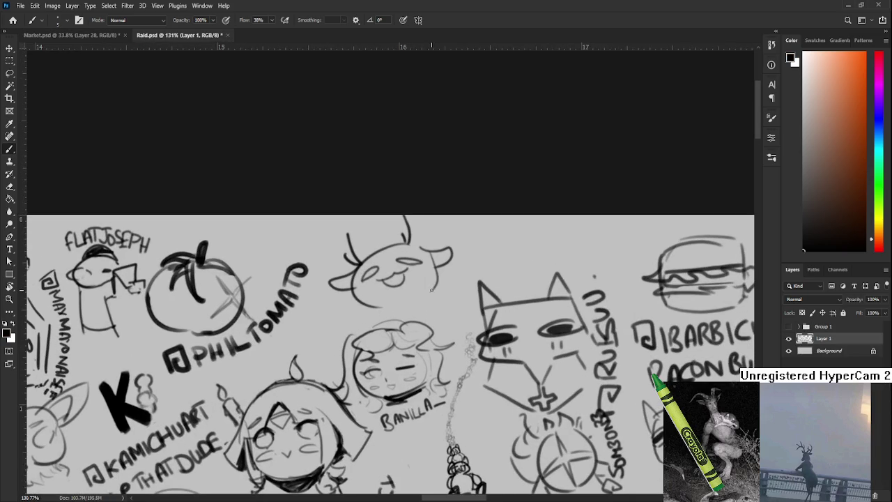
pyautogui.scroll(1, 377, 301)
pyautogui.press('e')
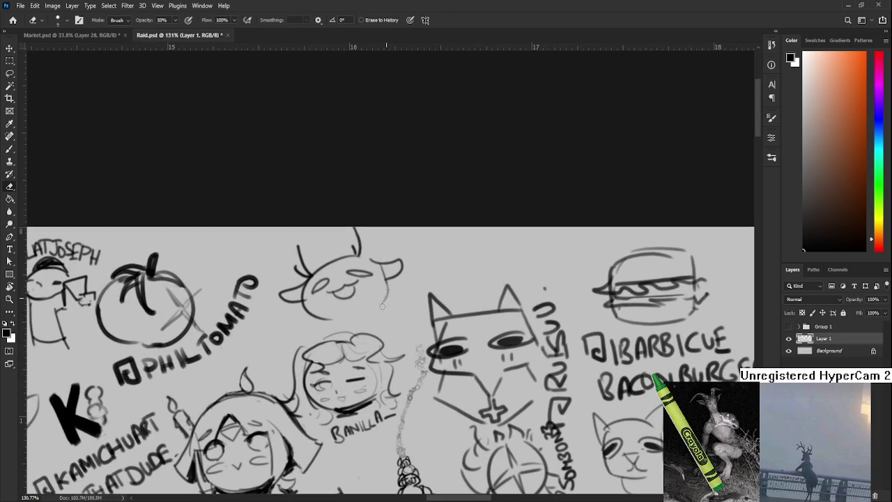
pyautogui.press('b')
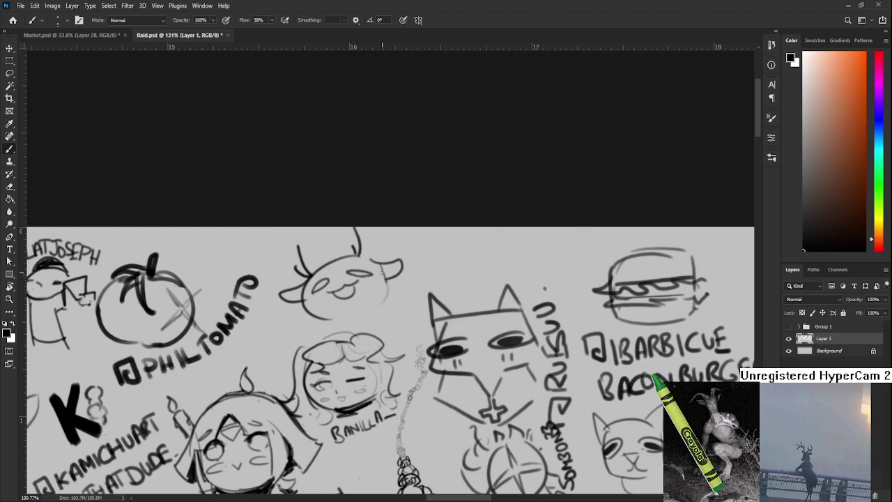
pyautogui.moveTo(359, 311)
pyautogui.mouseDown()
pyautogui.moveTo(383, 294)
pyautogui.moveTo(361, 299)
pyautogui.moveTo(408, 299)
pyautogui.moveTo(388, 271)
pyautogui.moveTo(423, 255)
pyautogui.moveTo(410, 269)
pyautogui.moveTo(364, 278)
pyautogui.moveTo(354, 241)
pyautogui.moveTo(302, 267)
pyautogui.mouseUp()
pyautogui.press('r')
pyautogui.press('l')
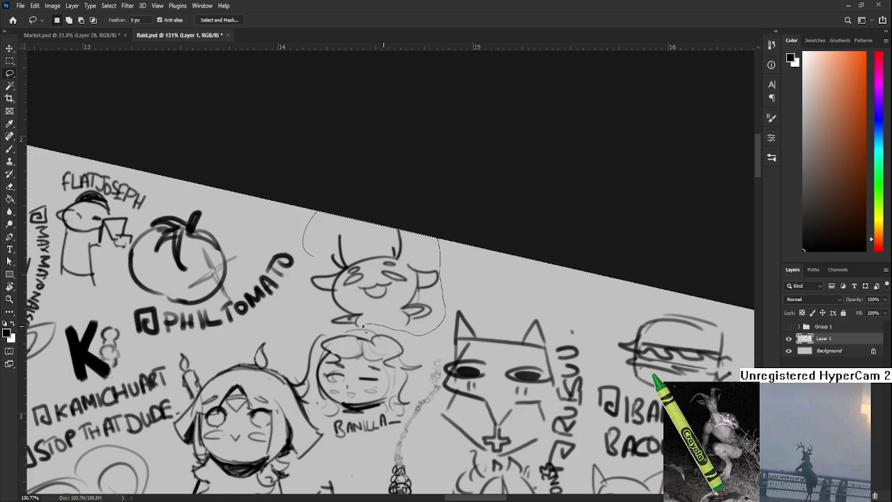
pyautogui.hotkey('ctrl', 't')
pyautogui.moveTo(443, 244)
pyautogui.mouseDown()
pyautogui.moveTo(435, 289)
pyautogui.moveTo(425, 278)
pyautogui.mouseUp()
pyautogui.scroll(-1, 426, 279)
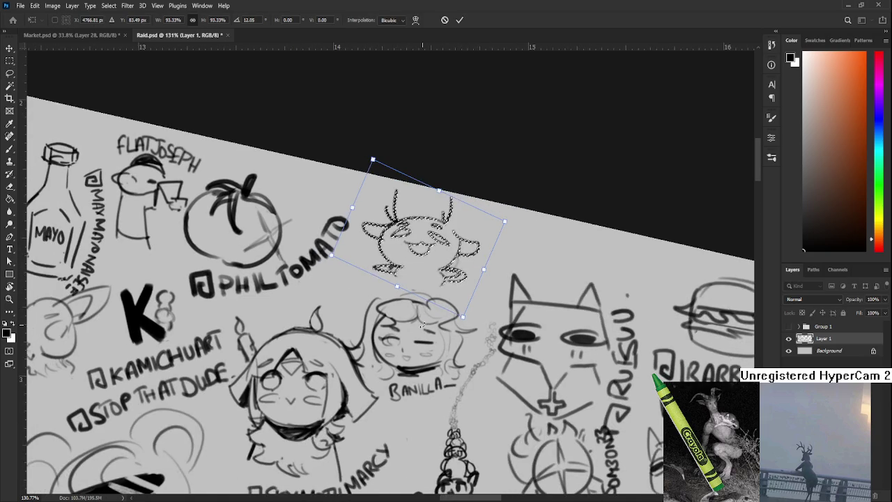
pyautogui.scroll(-1, 418, 305)
pyautogui.press('Return')
# Lasso the cat doodle and scale it down to about 60%.
pyautogui.scroll(1, 419, 304)
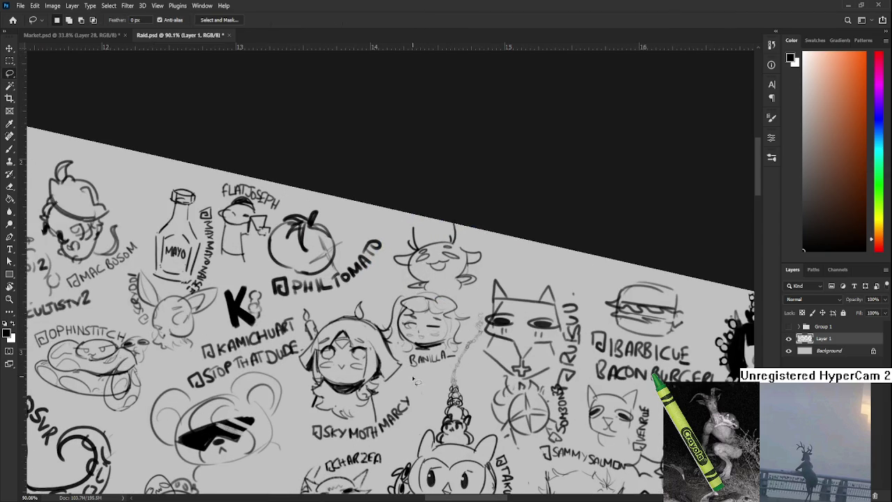
pyautogui.press('r')
pyautogui.moveTo(418, 379); pyautogui.dragTo(451, 419)
pyautogui.press('Escape')
pyautogui.scroll(1, 454, 417)
pyautogui.scroll(1, 432, 300)
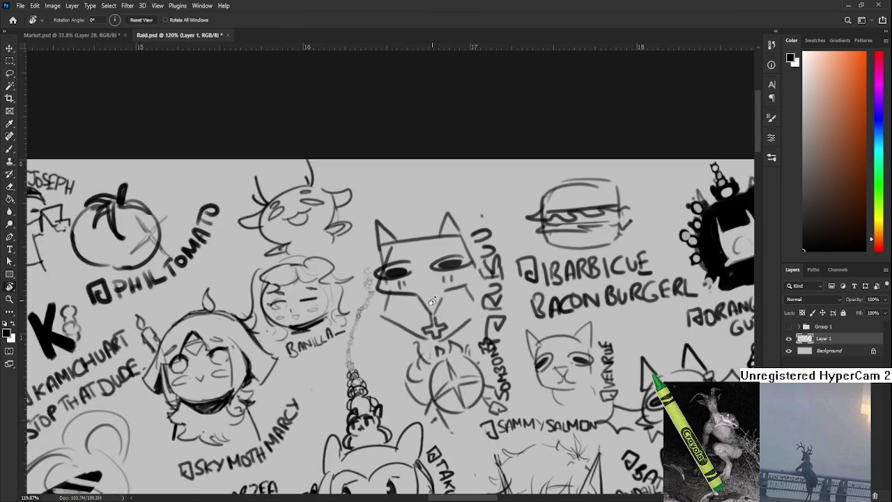
pyautogui.press('l')
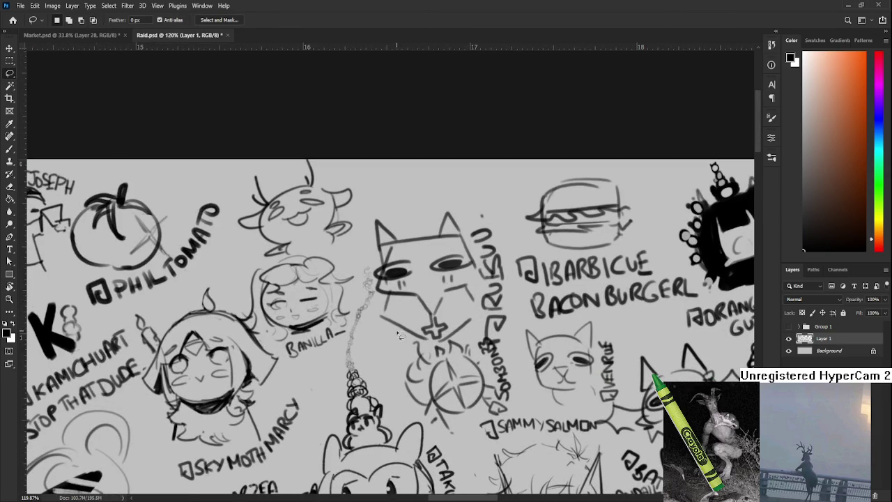
pyautogui.moveTo(376, 320)
pyautogui.mouseDown()
pyautogui.moveTo(502, 230)
pyautogui.moveTo(477, 341)
pyautogui.mouseUp()
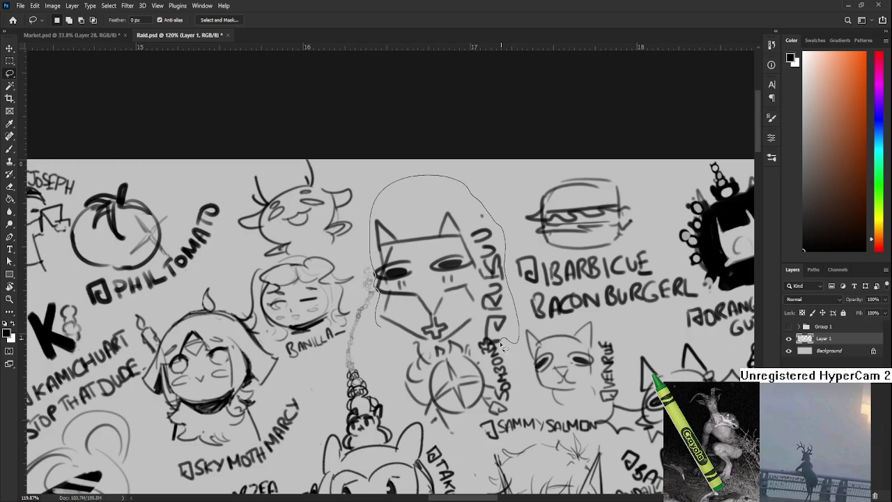
pyautogui.moveTo(477, 341); pyautogui.dragTo(380, 336)
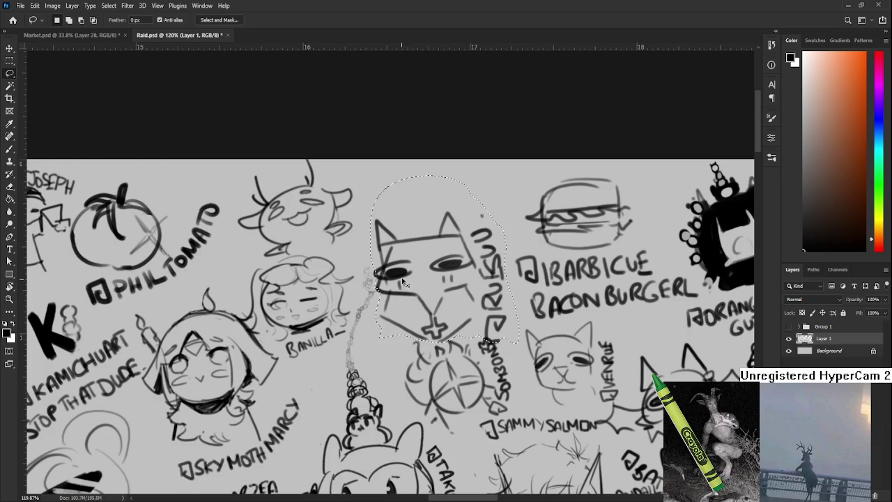
pyautogui.hotkey('ctrl', 't')
pyautogui.moveTo(369, 176); pyautogui.dragTo(429, 244)
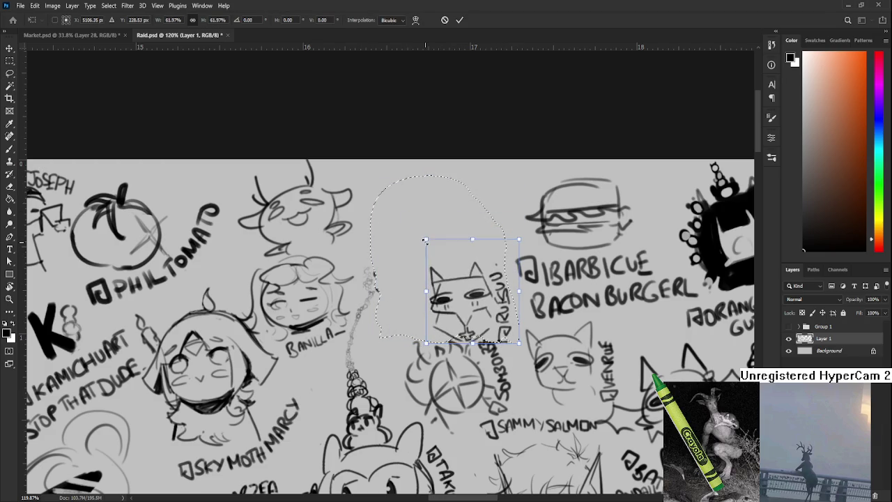
pyautogui.press('Return')
# Select the cow head doodle, move it right and tilt it about 16°.
pyautogui.moveTo(236, 243)
pyautogui.mouseDown()
pyautogui.moveTo(419, 273)
pyautogui.moveTo(347, 290)
pyautogui.mouseUp()
pyautogui.hotkey('ctrl', 't')
pyautogui.moveTo(390, 230); pyautogui.dragTo(495, 230)
pyautogui.moveTo(589, 278)
pyautogui.mouseDown()
pyautogui.moveTo(595, 262)
pyautogui.moveTo(529, 243)
pyautogui.mouseUp()
pyautogui.press('Return')
# Draw a small boxed @ mark below the cow head.
pyautogui.hscroll(3, 446, 293)
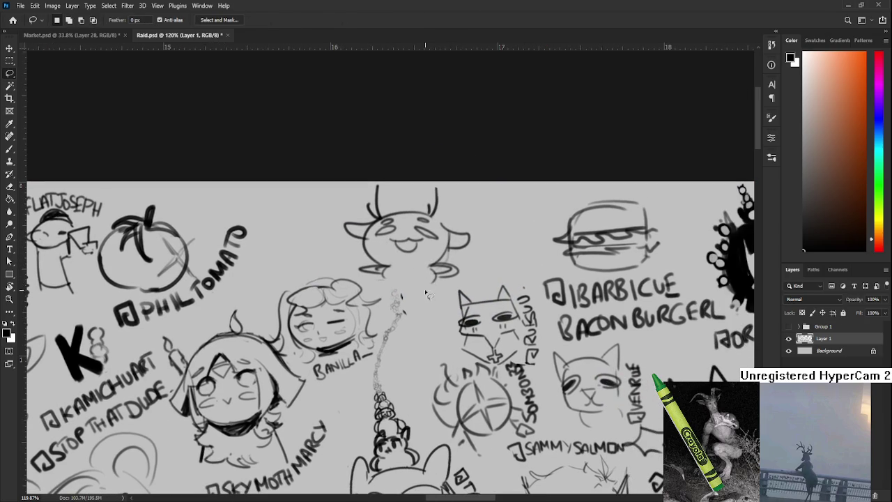
pyautogui.press('b')
pyautogui.moveTo(419, 291); pyautogui.dragTo(436, 304)
# Draw a dash and extending line after the @ mark.
pyautogui.press('r')
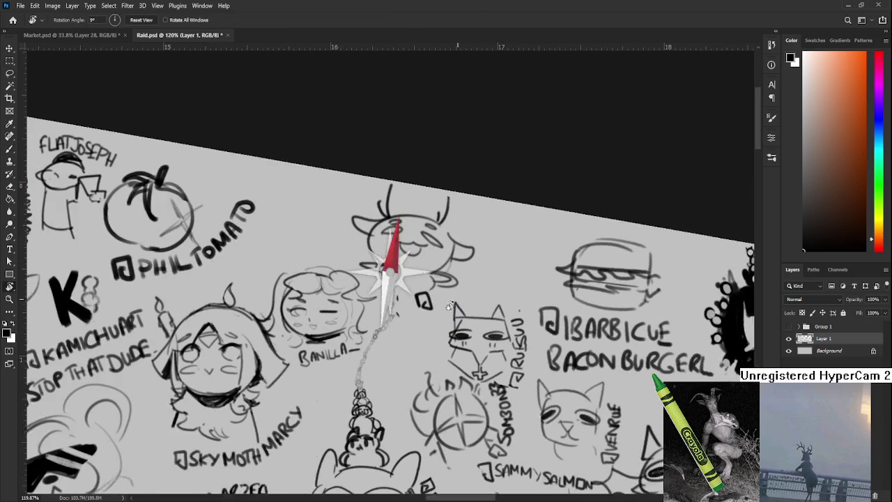
pyautogui.hscroll(3, 435, 304)
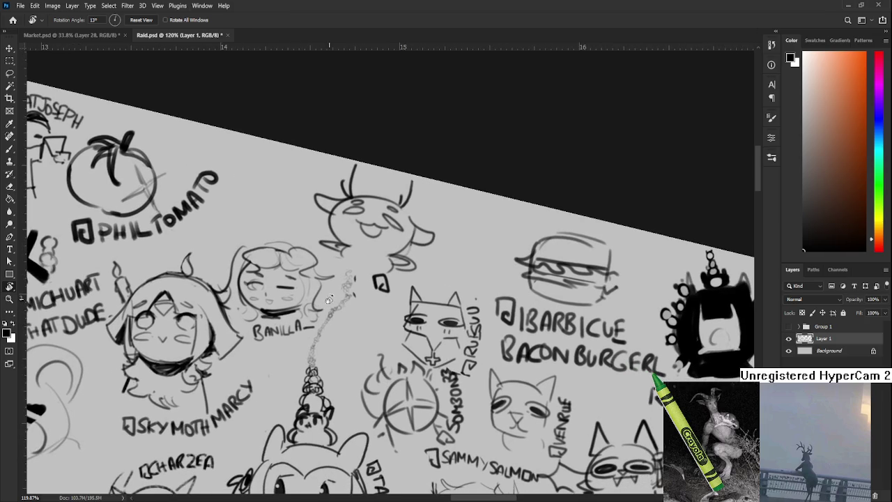
pyautogui.press('b')
pyautogui.scroll(1, 411, 280)
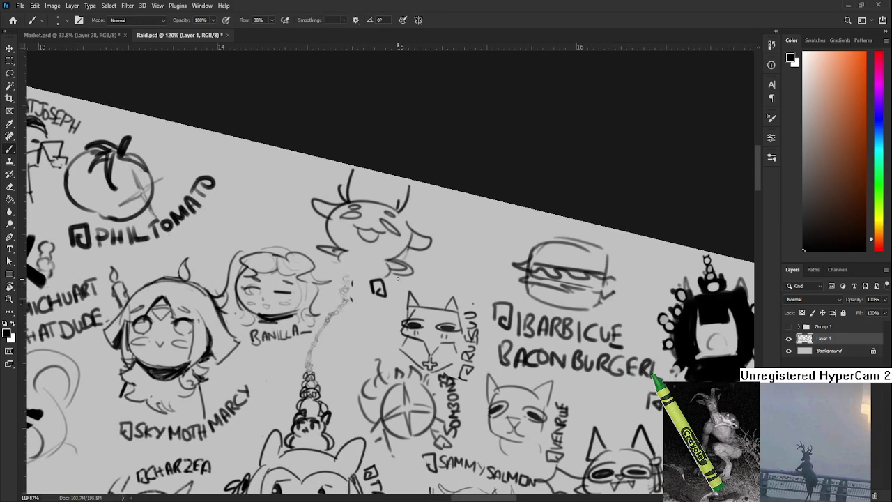
pyautogui.moveTo(389, 282); pyautogui.dragTo(406, 280)
pyautogui.moveTo(417, 280); pyautogui.dragTo(431, 276)
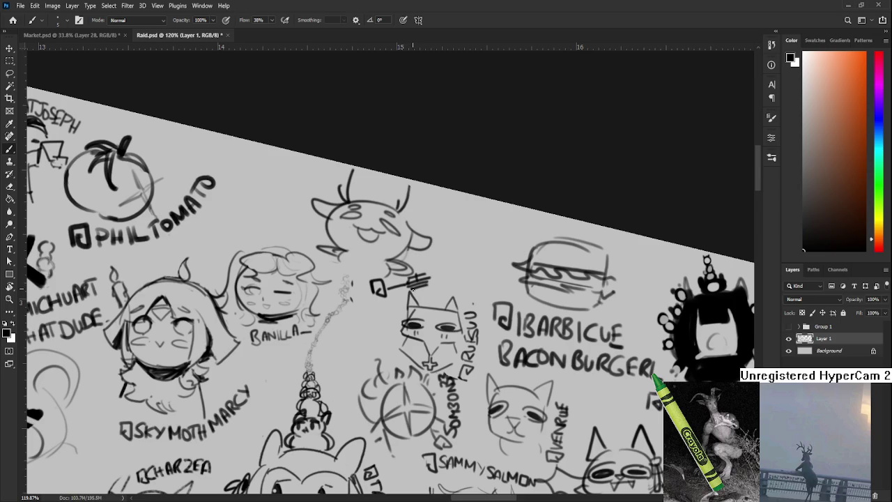
# Hand-letter the username characters rightward, finishing the tag's last character.
pyautogui.moveTo(425, 285); pyautogui.dragTo(403, 283)
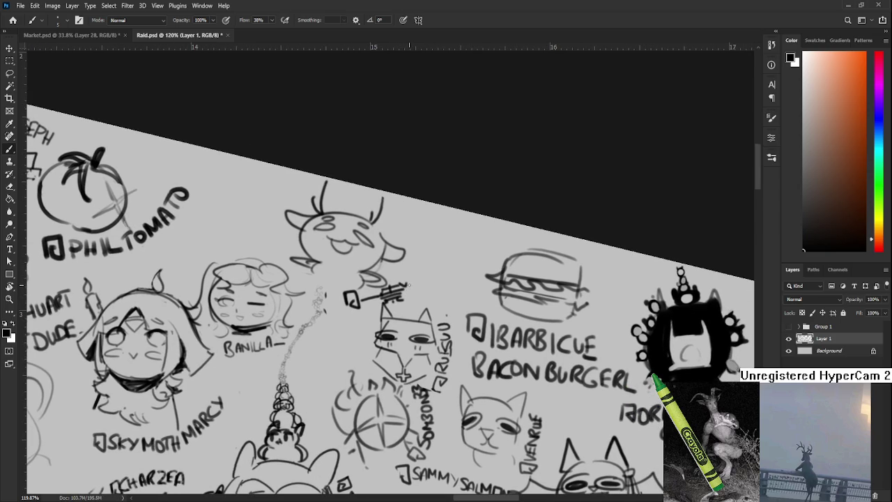
pyautogui.moveTo(409, 283); pyautogui.dragTo(418, 286)
pyautogui.moveTo(421, 293)
pyautogui.mouseDown()
pyautogui.moveTo(401, 296)
pyautogui.moveTo(397, 309)
pyautogui.moveTo(408, 299)
pyautogui.moveTo(411, 311)
pyautogui.mouseUp()
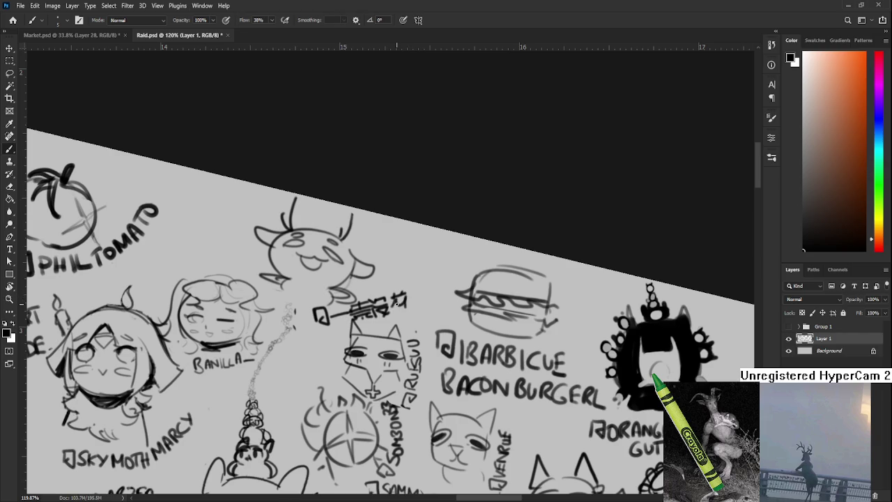
pyautogui.hscroll(1, 411, 299)
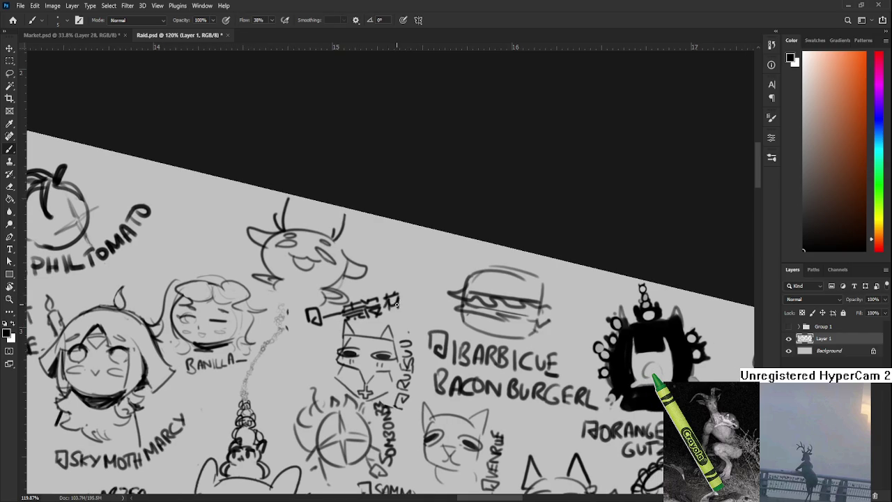
pyautogui.hscroll(2, 398, 300)
pyautogui.scroll(1, 399, 299)
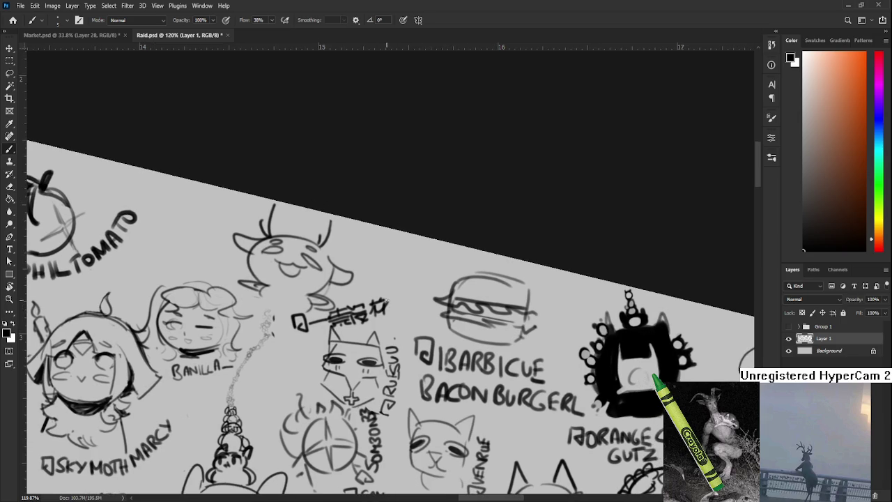
pyautogui.moveTo(394, 301); pyautogui.dragTo(381, 292)
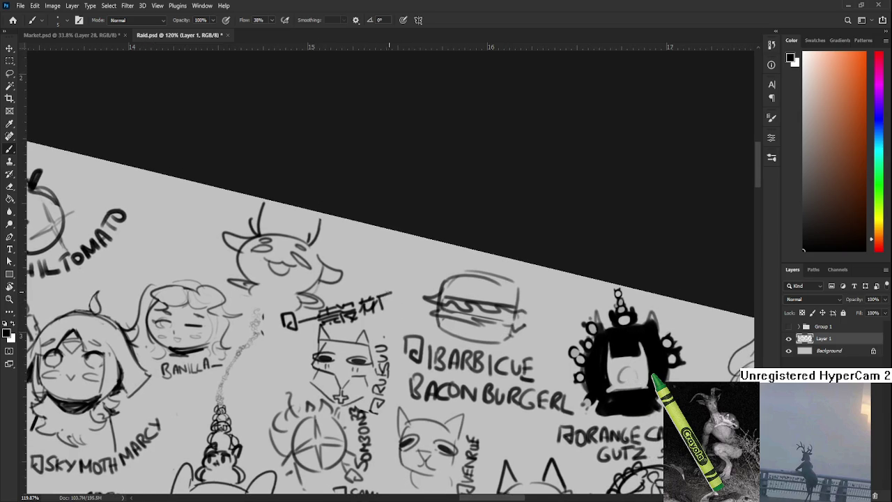
pyautogui.scroll(-1, 387, 294)
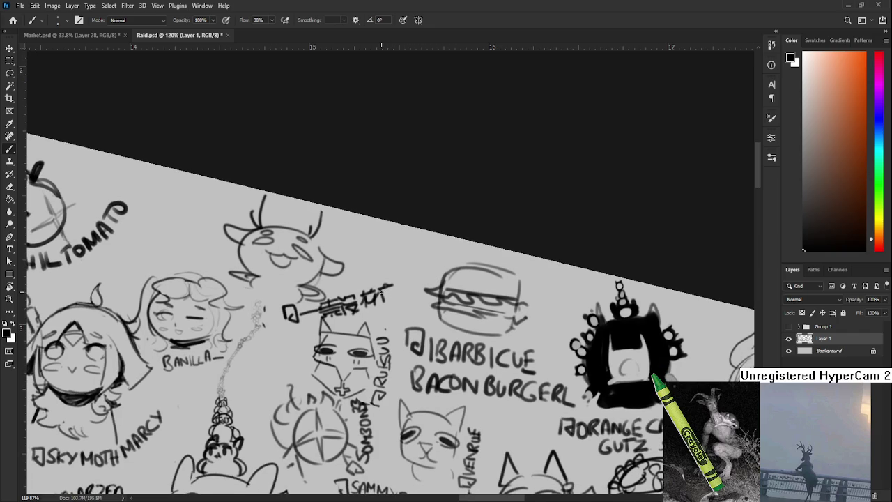
pyautogui.moveTo(395, 285); pyautogui.dragTo(387, 291)
# Deselect the layer and reselect Layer 1 for further drawing.
pyautogui.hscroll(-1, 387, 289)
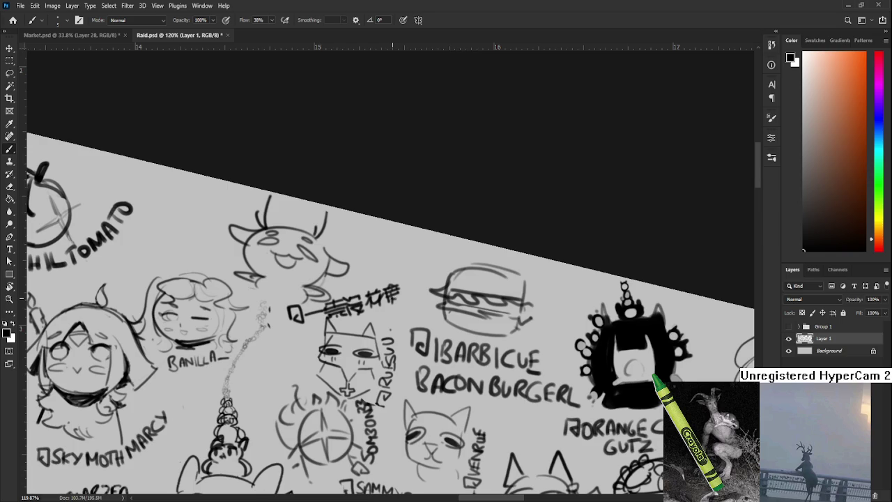
pyautogui.hotkey('ctrl', 'shift', 'alt', 'a')
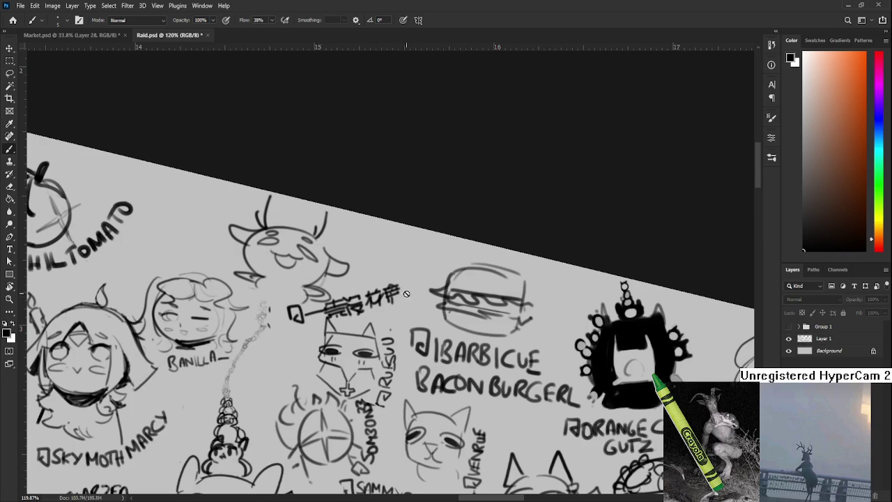
pyautogui.click(809, 340)
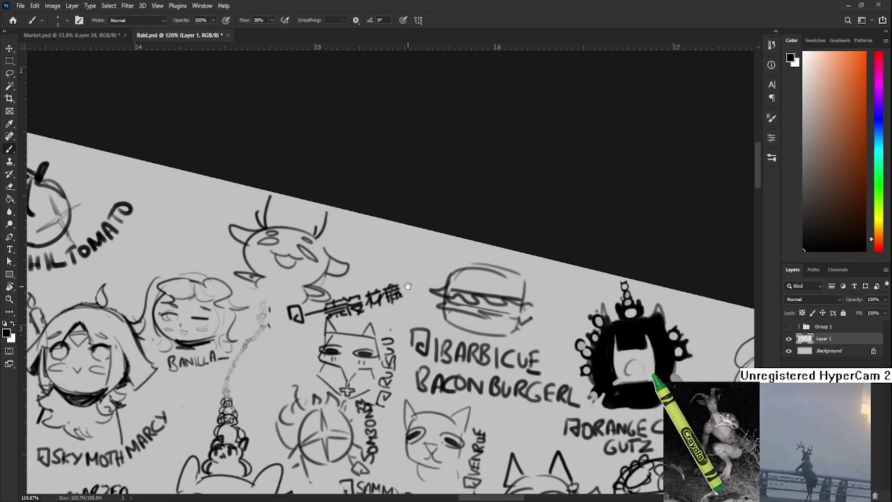
# Level the view, scale the lassoed username tag to about 89% and erase its old @ box.
pyautogui.press('r')
pyautogui.moveTo(400, 295)
pyautogui.mouseDown()
pyautogui.moveTo(418, 313)
pyautogui.moveTo(340, 318)
pyautogui.mouseUp()
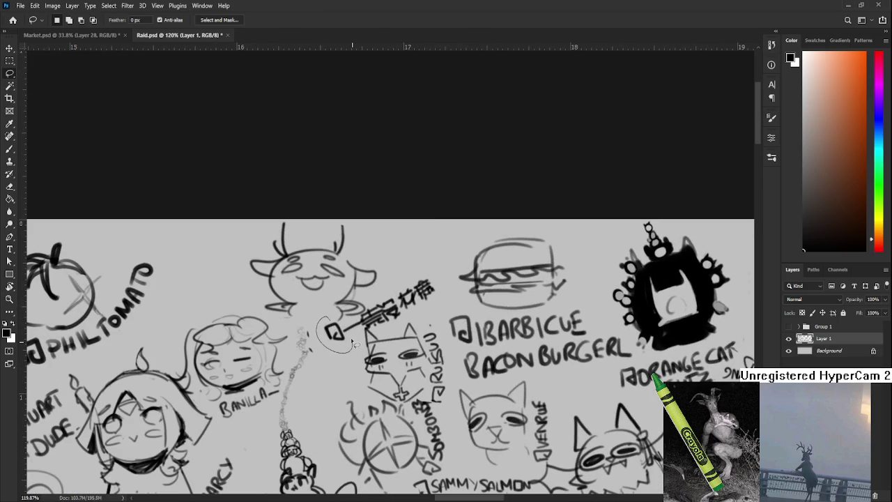
pyautogui.moveTo(322, 322)
pyautogui.mouseDown()
pyautogui.moveTo(317, 331)
pyautogui.moveTo(449, 280)
pyautogui.moveTo(418, 323)
pyautogui.moveTo(383, 338)
pyautogui.moveTo(366, 331)
pyautogui.moveTo(335, 349)
pyautogui.mouseUp()
pyautogui.hotkey('ctrl', 't')
pyautogui.moveTo(448, 272); pyautogui.dragTo(404, 303)
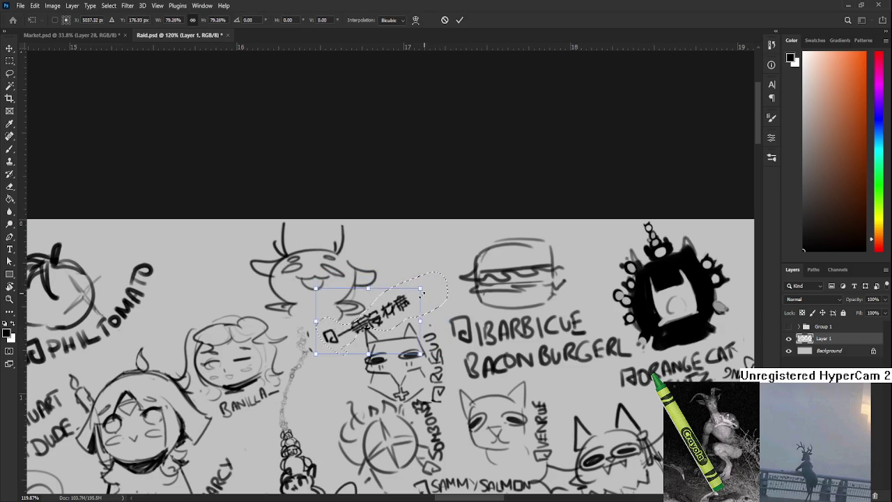
pyautogui.press('Return')
pyautogui.press('e')
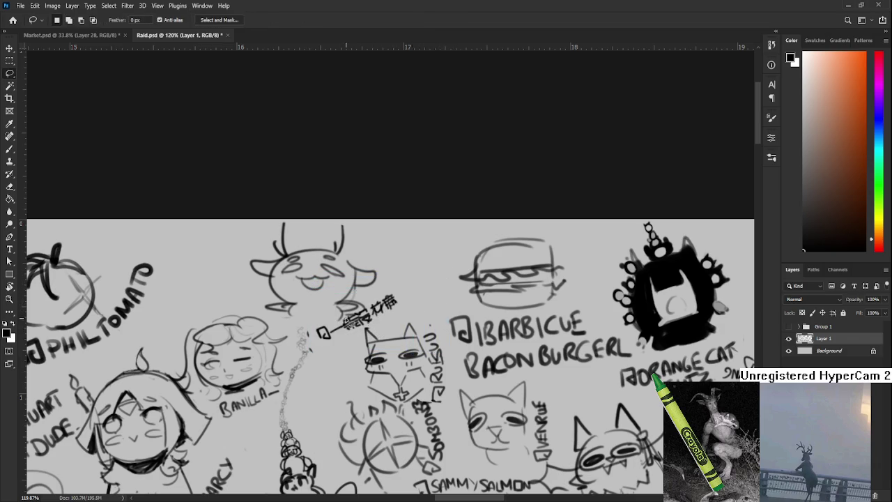
pyautogui.moveTo(322, 332); pyautogui.dragTo(327, 324)
# Hand-letter a parenthetical Latin-letter handle line under the tag, then zoom out to review.
pyautogui.press('b')
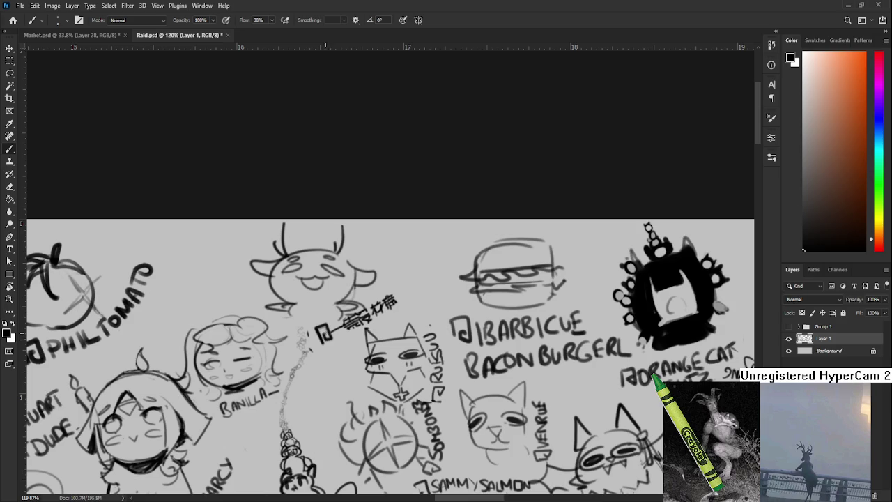
pyautogui.press('r')
pyautogui.moveTo(390, 307)
pyautogui.mouseDown()
pyautogui.moveTo(368, 342)
pyautogui.moveTo(325, 337)
pyautogui.mouseUp()
pyautogui.press('b')
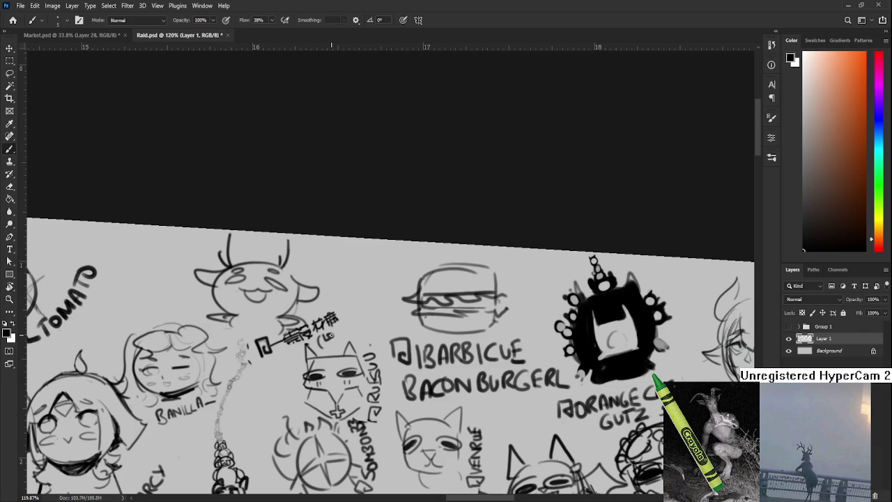
pyautogui.moveTo(334, 333)
pyautogui.mouseDown()
pyautogui.moveTo(368, 312)
pyautogui.moveTo(356, 332)
pyautogui.moveTo(371, 324)
pyautogui.mouseUp()
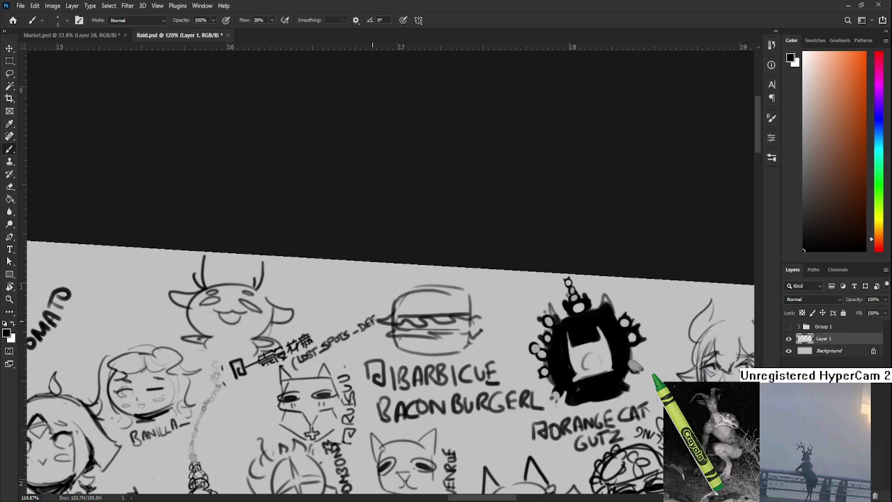
pyautogui.press('r')
pyautogui.moveTo(337, 358); pyautogui.dragTo(386, 366)
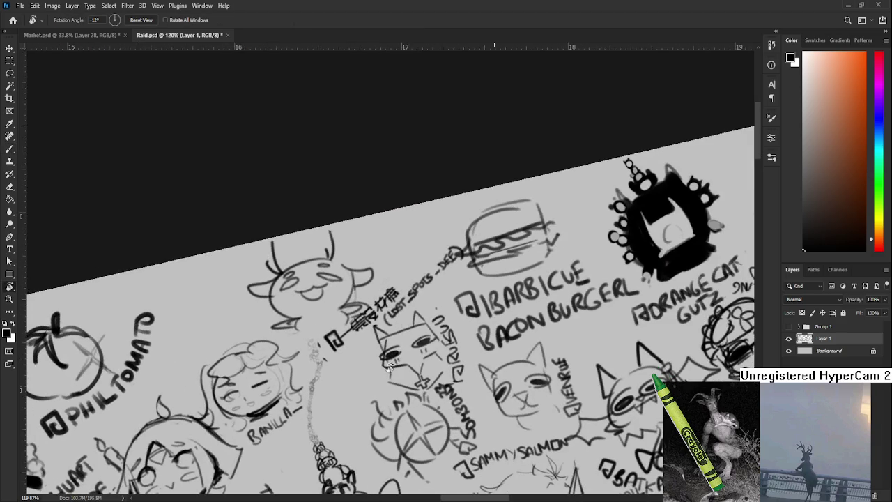
pyautogui.scroll(-3, 386, 367)
pyautogui.scroll(-3, 301, 324)
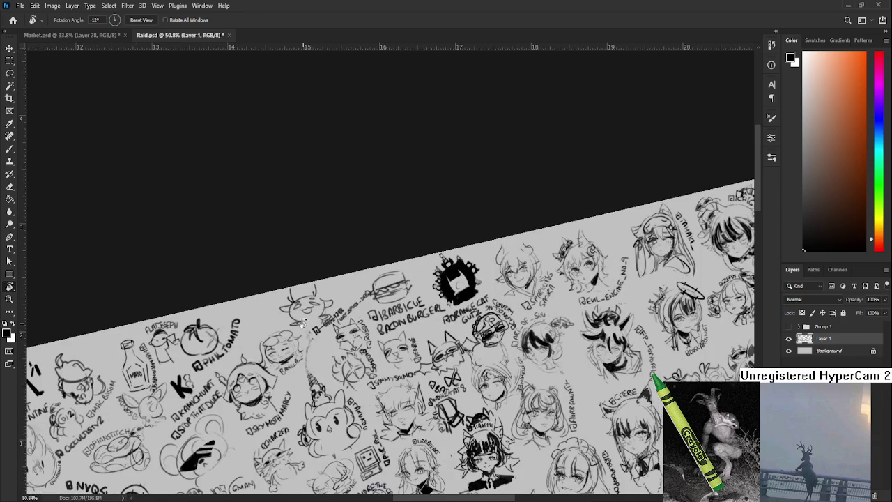